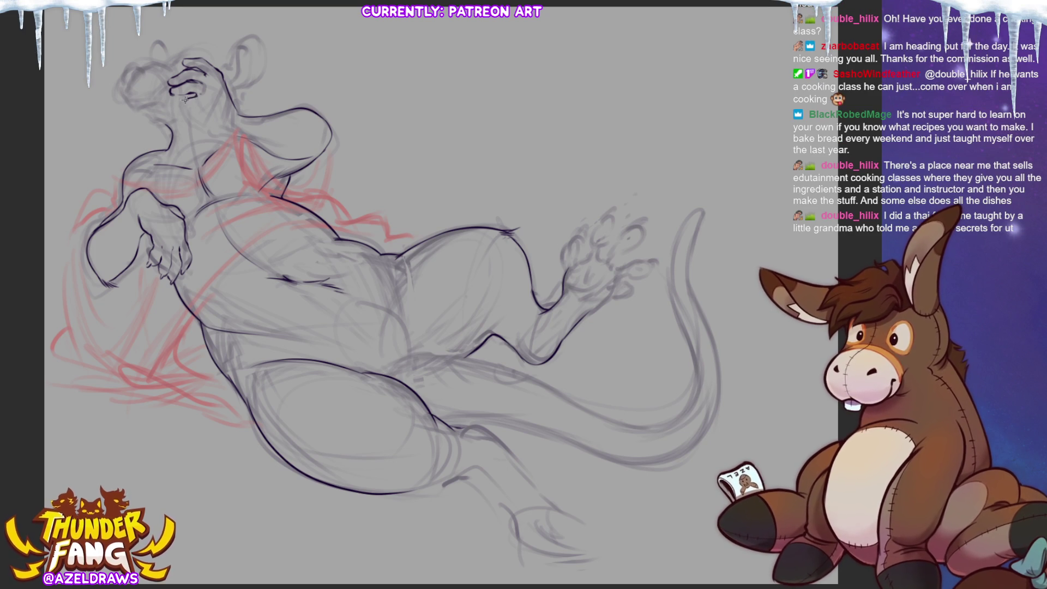
Step: Ink a short line on the rat's upper body and the left outline of its head
{"action": "left_click_drag", "start_coordinate": [186, 102], "coordinate": [197, 109]}
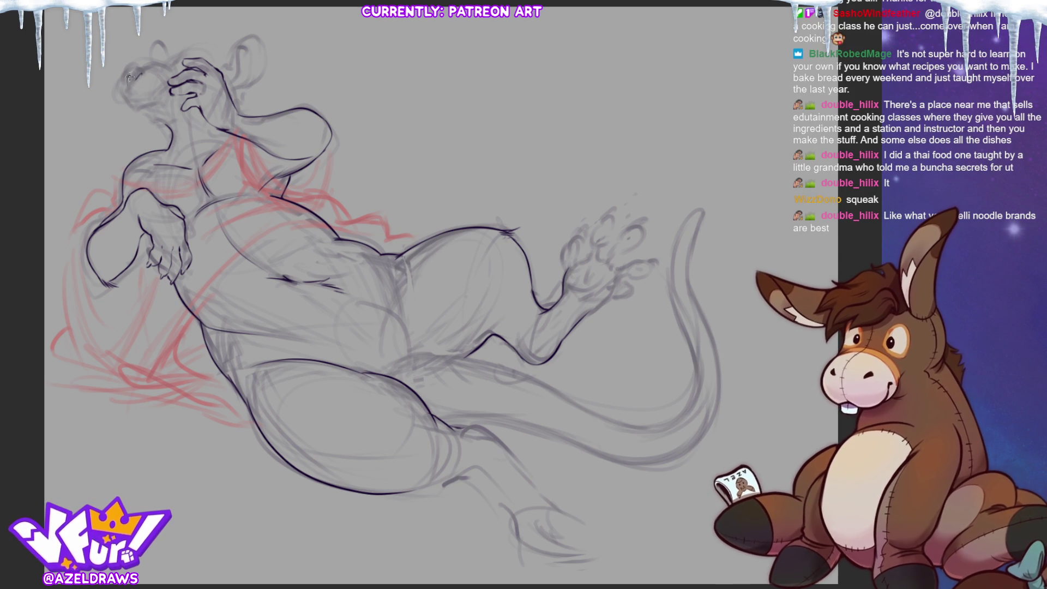
{"action": "left_click_drag", "start_coordinate": [129, 81], "coordinate": [136, 64]}
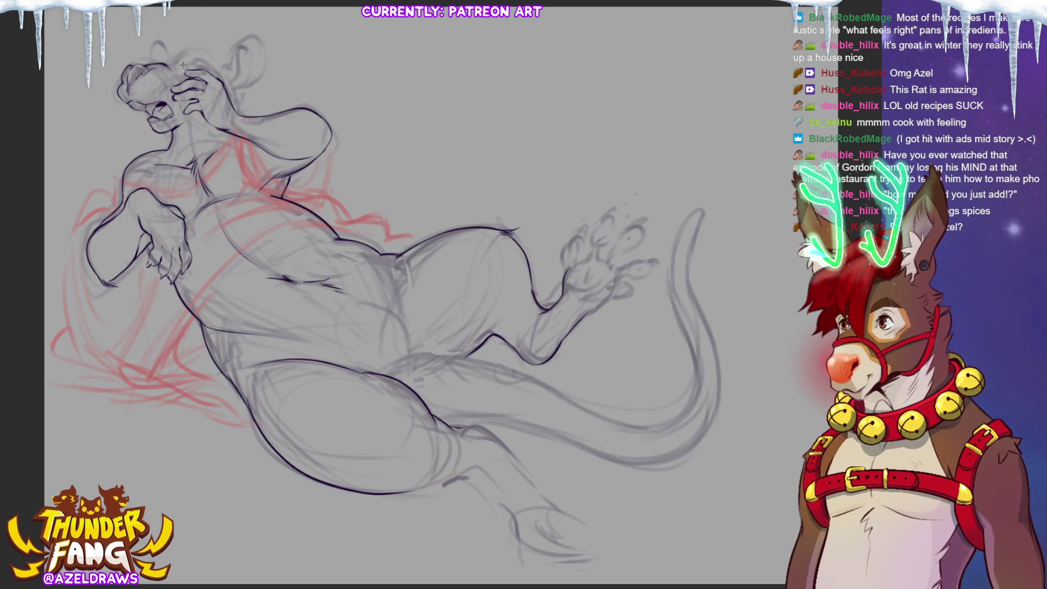
Step: Ink two dark strokes along the top of the rat's head and small marks on its face
{"action": "scroll", "coordinate": [415, 295], "scroll_direction": "up", "scroll_amount": 3}
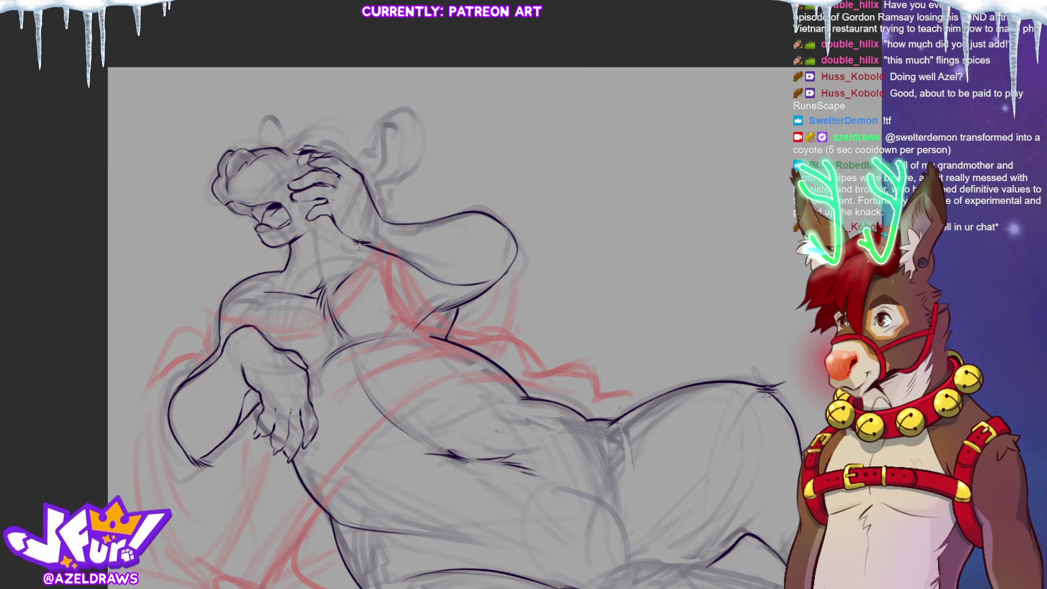
{"action": "left_click_drag", "start_coordinate": [293, 140], "coordinate": [295, 144]}
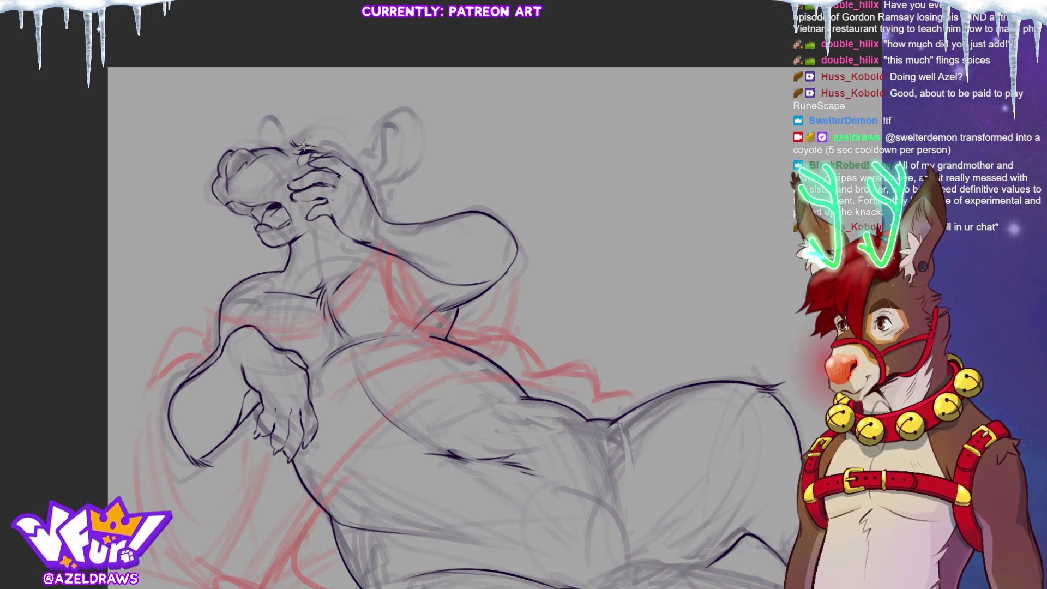
{"action": "left_click_drag", "start_coordinate": [300, 141], "coordinate": [317, 137]}
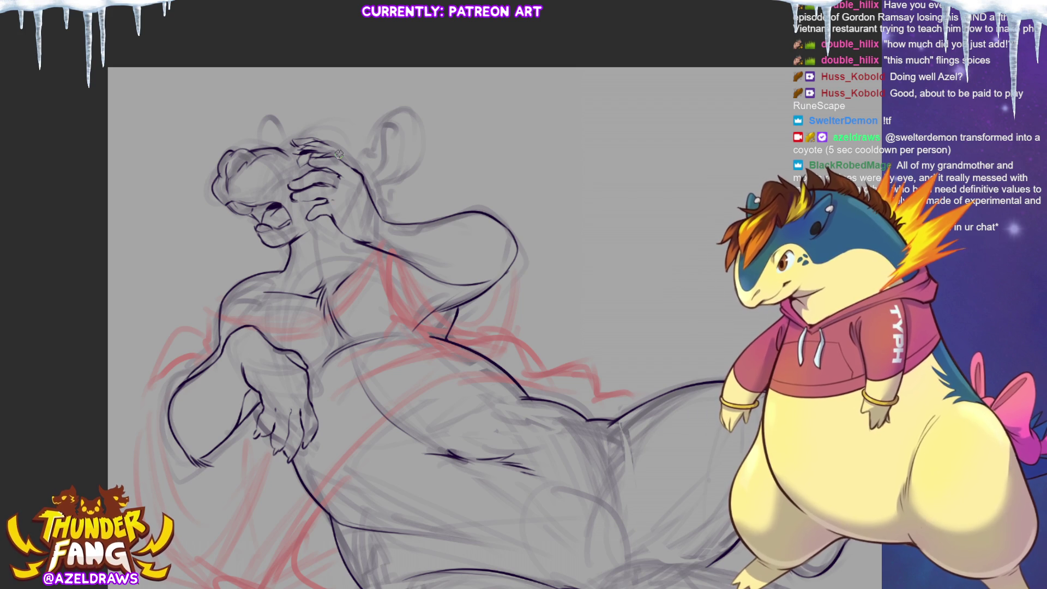
{"action": "left_click_drag", "start_coordinate": [255, 175], "coordinate": [271, 173]}
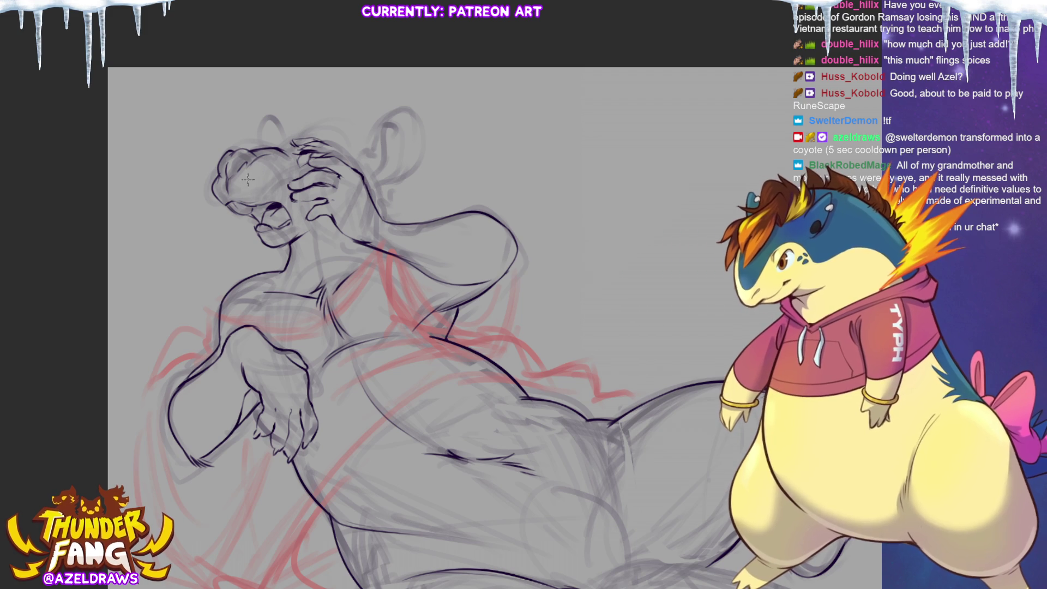
Step: Pencil the eye marks on the rat's face and pan to frame the head and ear
{"action": "left_click_drag", "start_coordinate": [251, 177], "coordinate": [255, 181]}
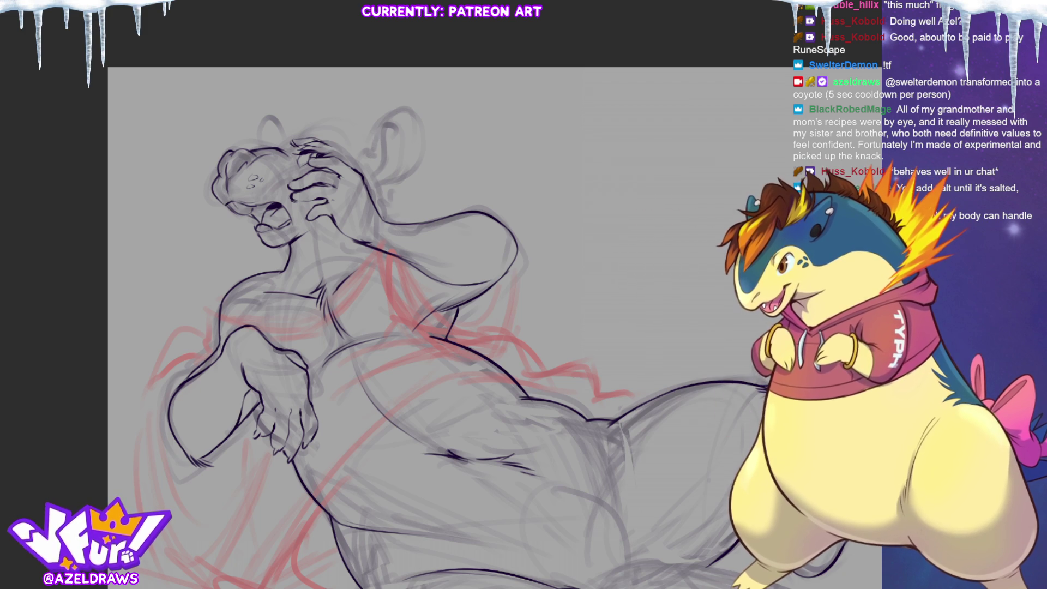
{"action": "left_click_drag", "start_coordinate": [437, 327], "coordinate": [372, 268]}
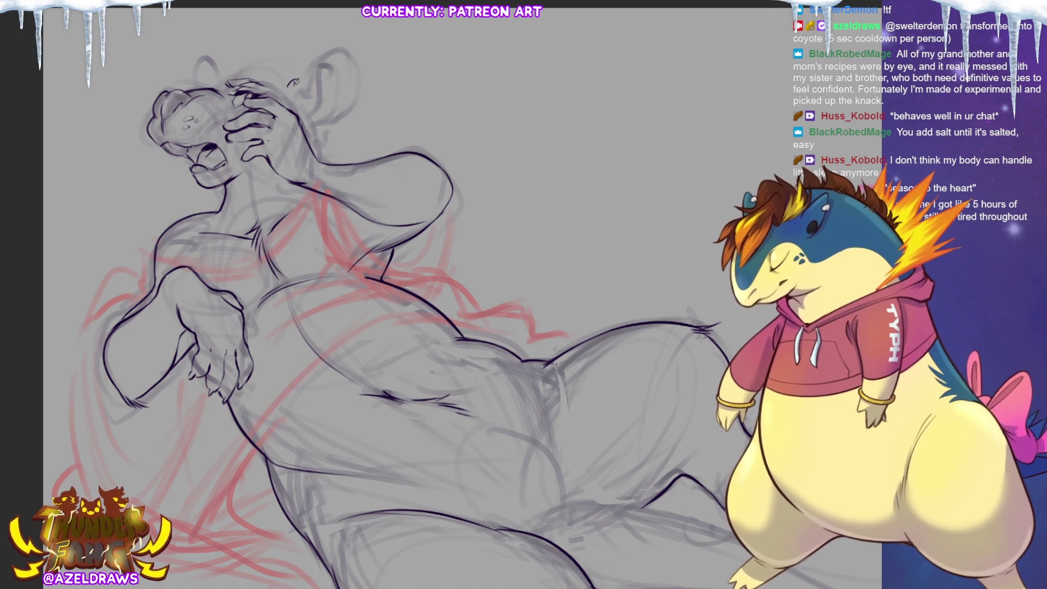
Step: Ink the rat's right ear outline, edges and inner line, plus hair strokes atop the head
{"action": "left_click_drag", "start_coordinate": [293, 82], "coordinate": [336, 41]}
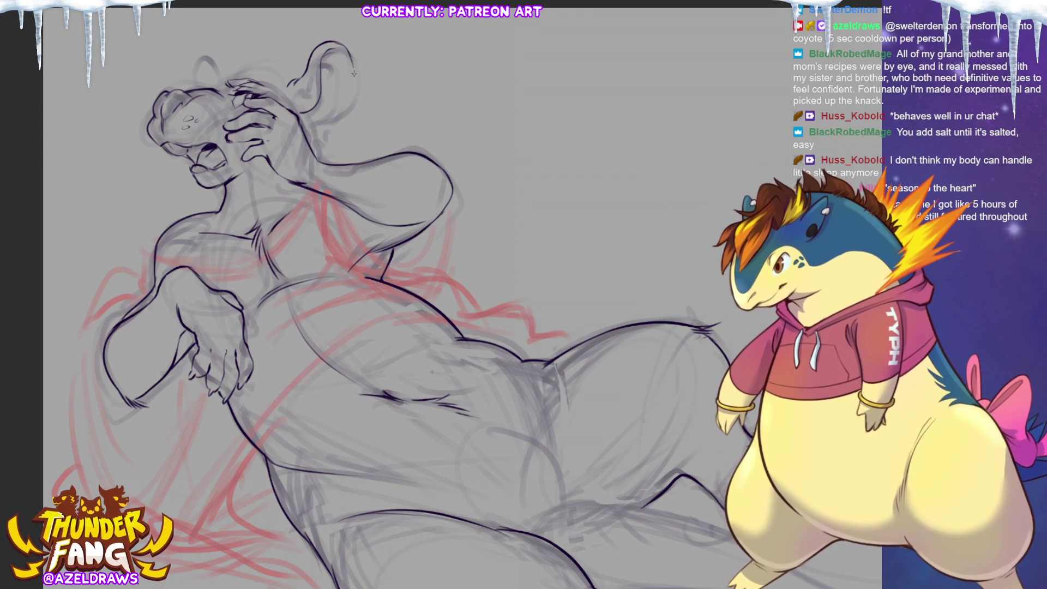
{"action": "left_click_drag", "start_coordinate": [346, 49], "coordinate": [354, 107]}
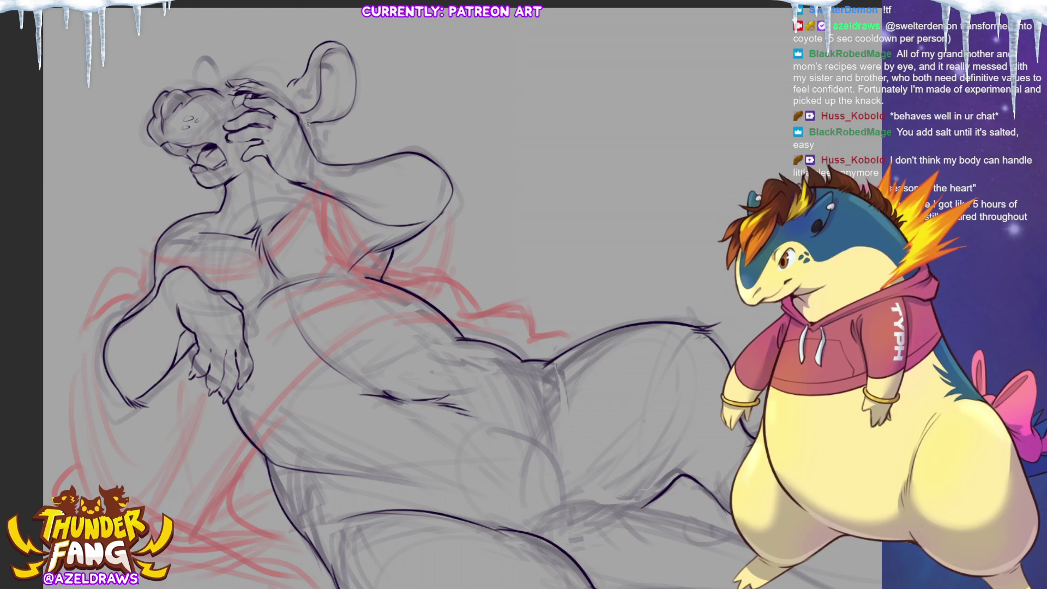
{"action": "left_click_drag", "start_coordinate": [309, 119], "coordinate": [330, 112]}
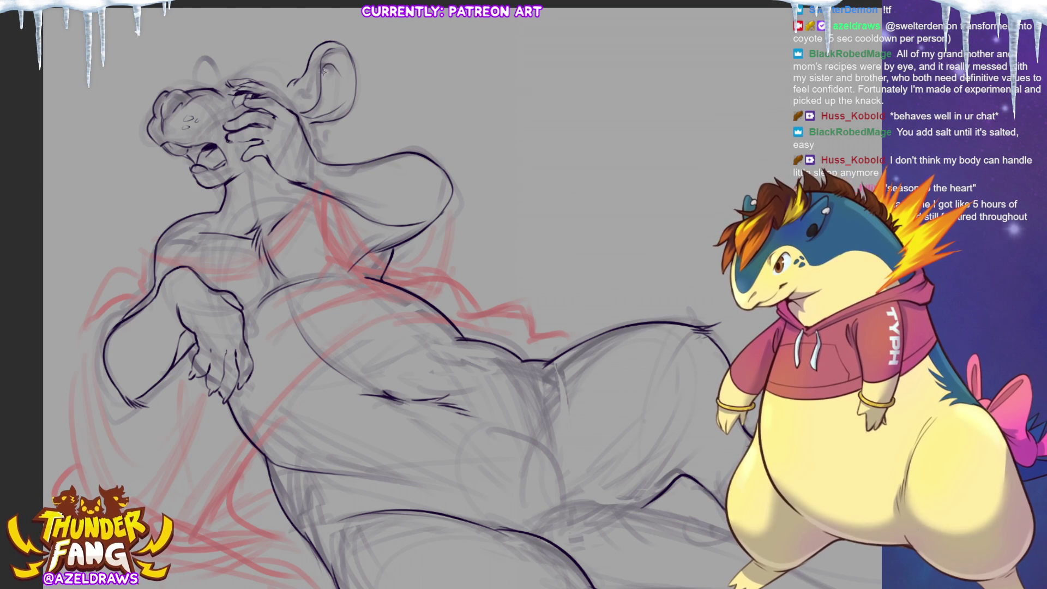
{"action": "left_click_drag", "start_coordinate": [321, 82], "coordinate": [322, 108]}
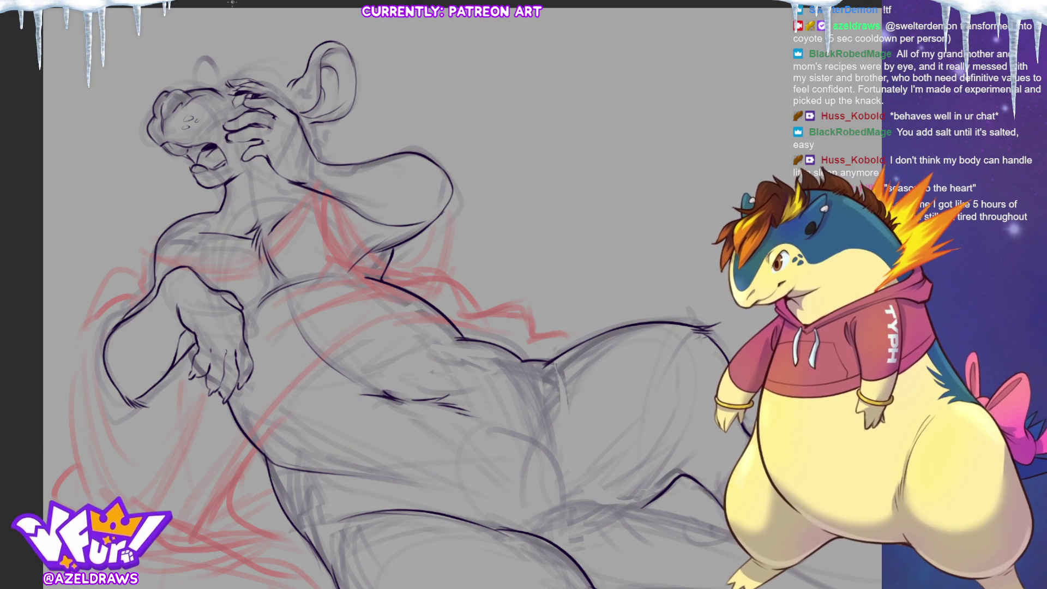
{"action": "left_click_drag", "start_coordinate": [224, 56], "coordinate": [240, 78]}
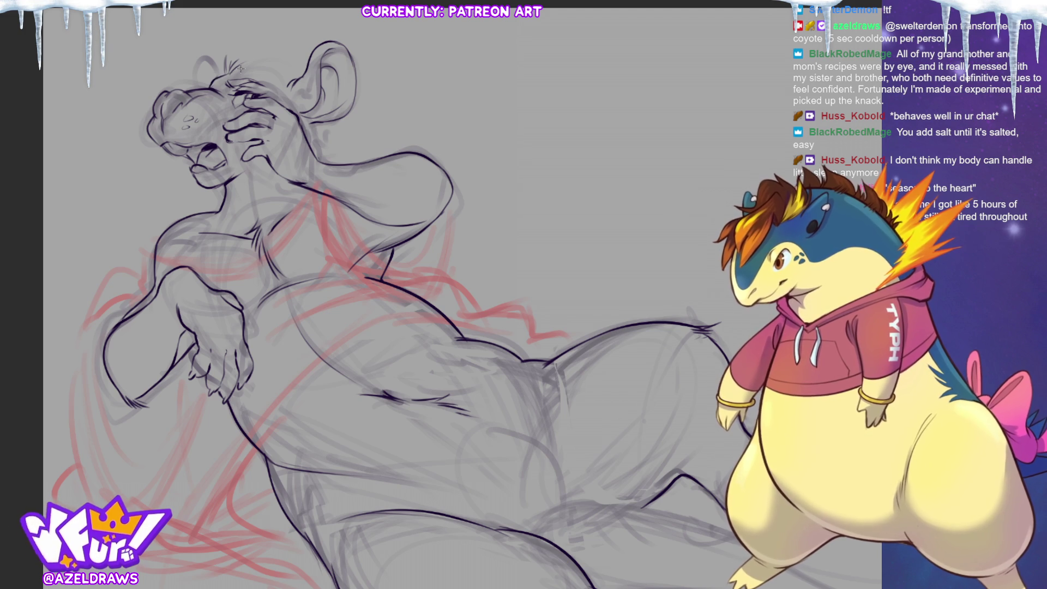
{"action": "left_click_drag", "start_coordinate": [216, 83], "coordinate": [240, 72]}
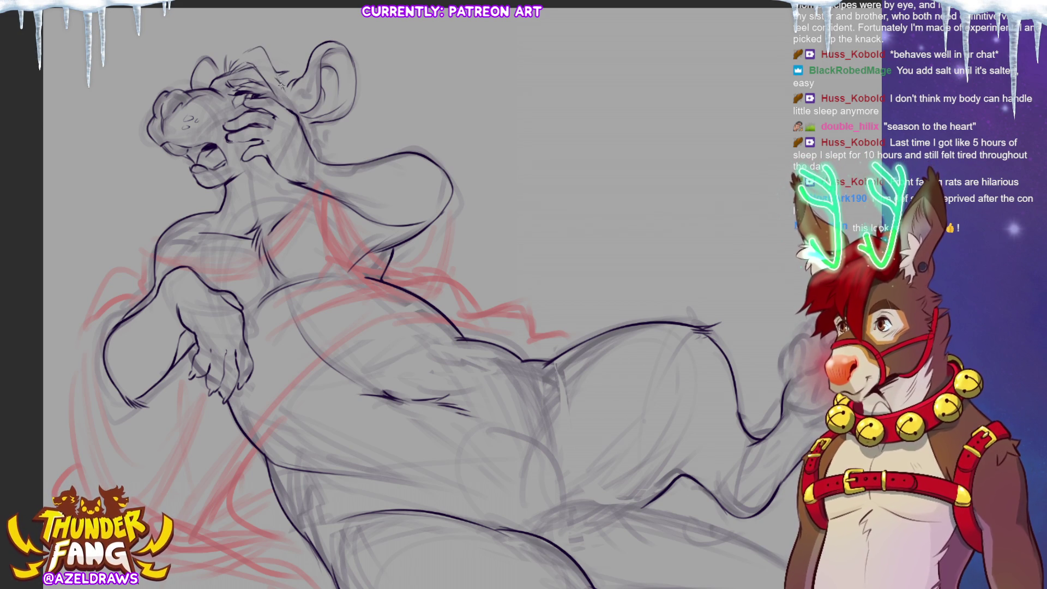
Step: Add head-top strokes, undo the bad one, and extend the head-top line down to the right
{"action": "left_click_drag", "start_coordinate": [231, 44], "coordinate": [197, 73]}
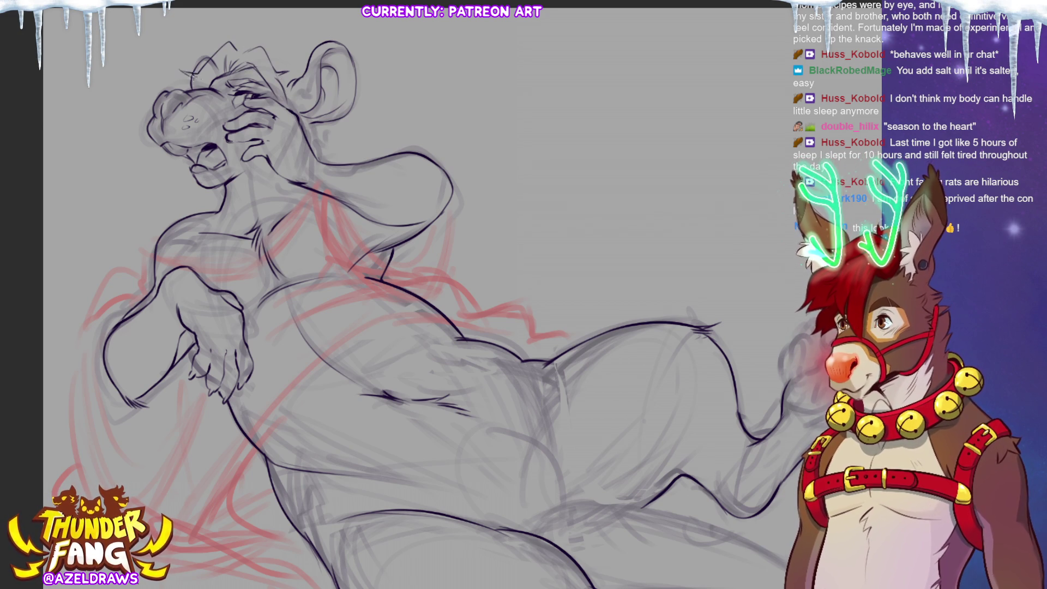
{"action": "left_click_drag", "start_coordinate": [219, 40], "coordinate": [258, 50]}
{"action": "key", "text": "ctrl+z"}
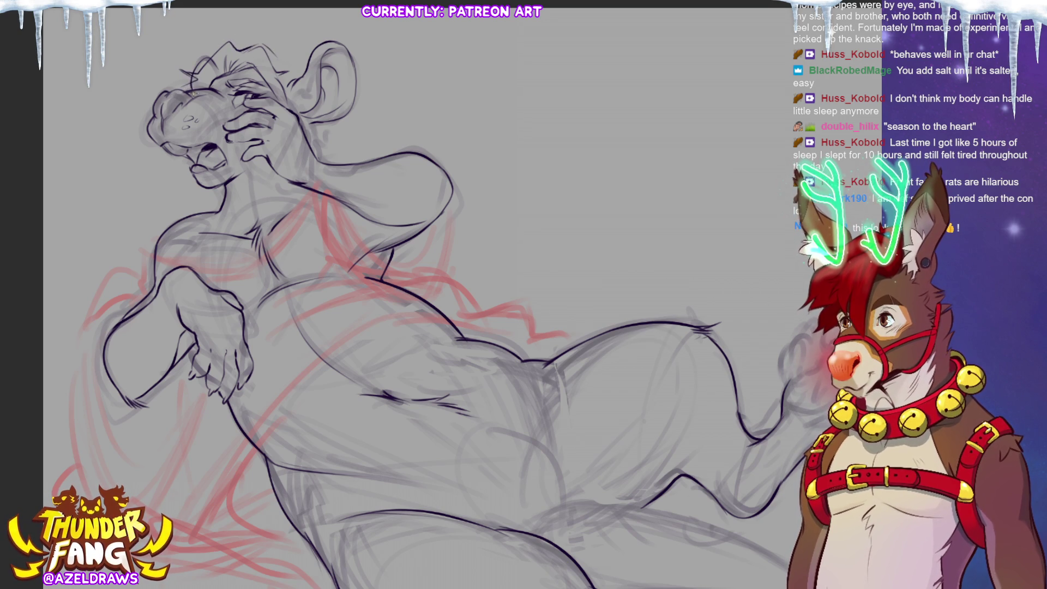
{"action": "left_click_drag", "start_coordinate": [272, 51], "coordinate": [294, 64]}
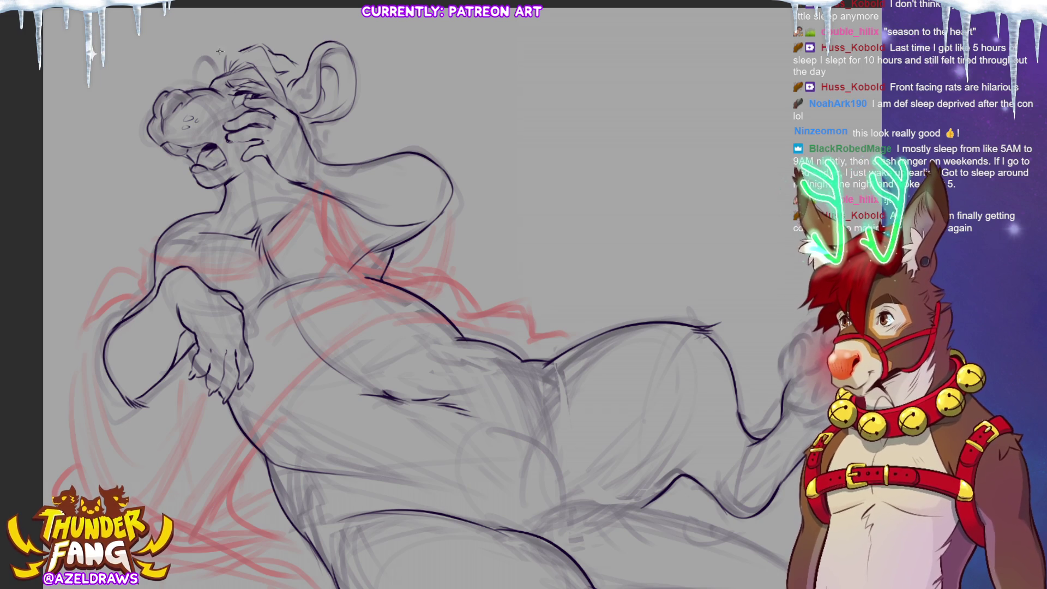
Step: Add short hair strokes across the left, middle and right of the rat's head top
{"action": "left_click_drag", "start_coordinate": [224, 48], "coordinate": [151, 69]}
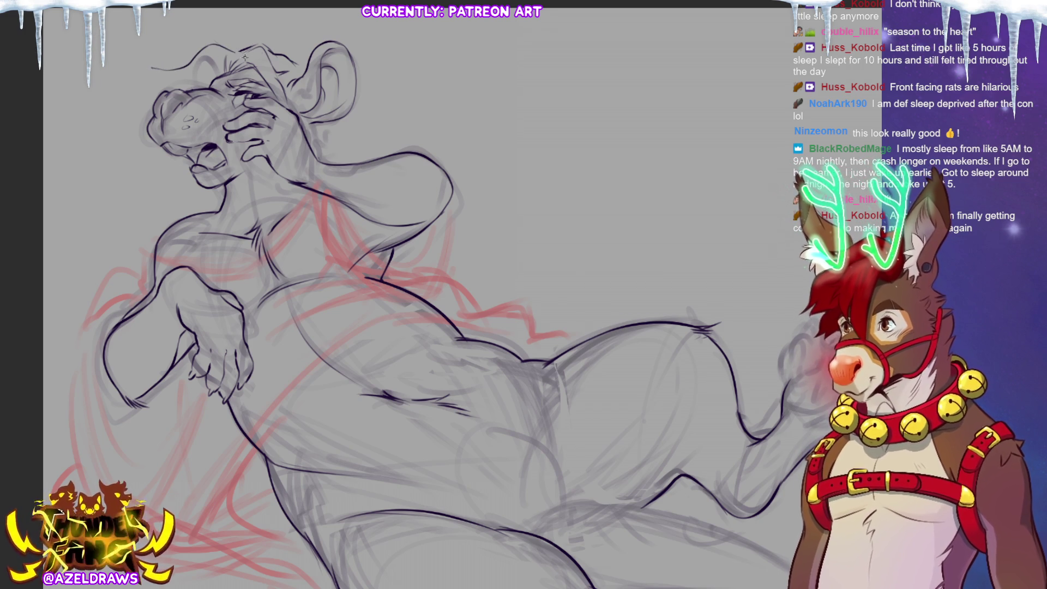
{"action": "left_click_drag", "start_coordinate": [154, 71], "coordinate": [187, 68]}
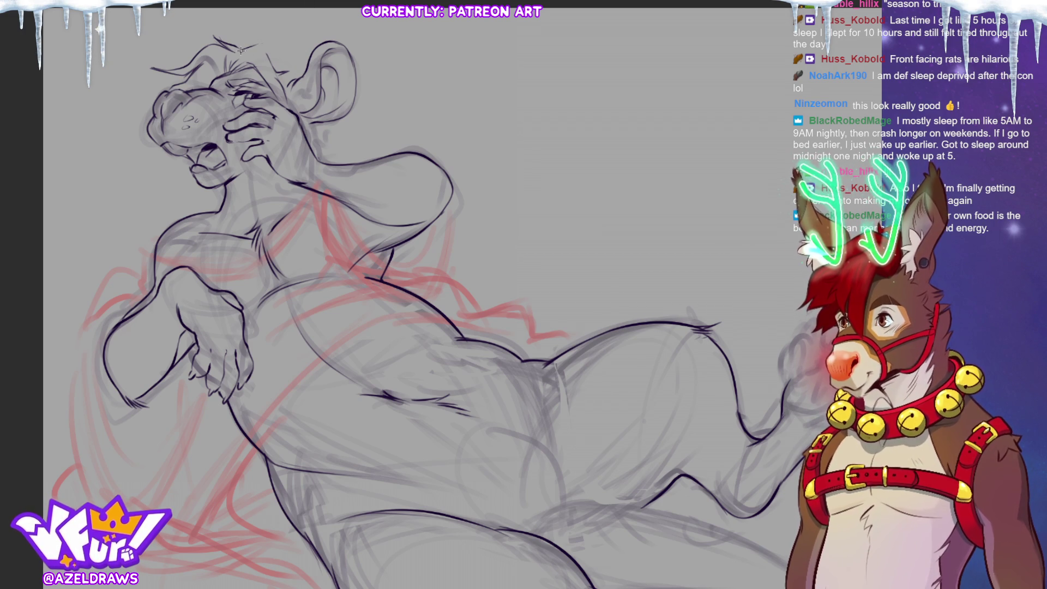
{"action": "left_click_drag", "start_coordinate": [267, 39], "coordinate": [305, 55]}
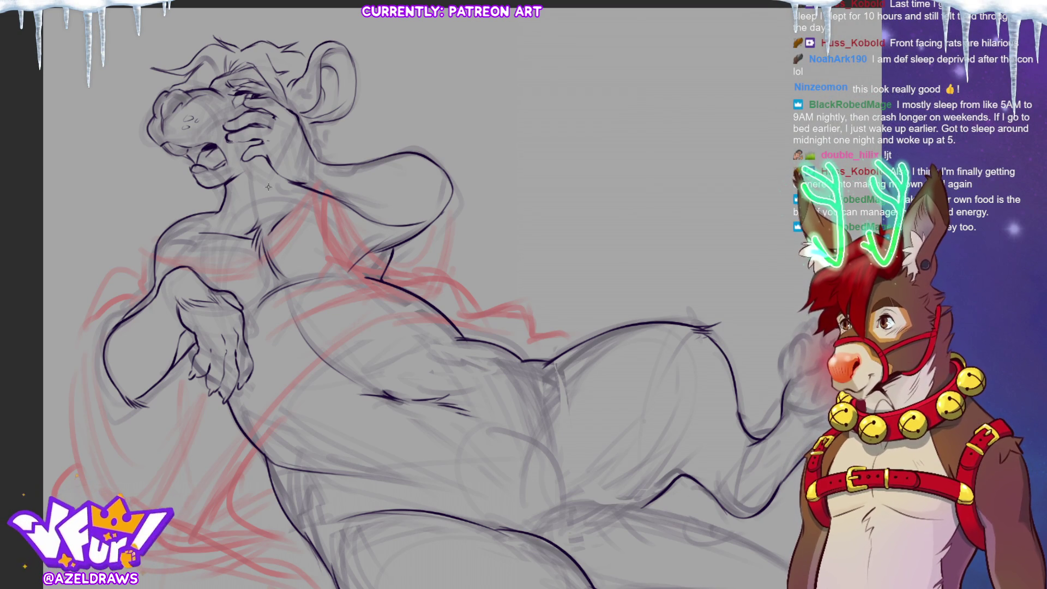
Step: Draw a short stroke under the chin and lasso the hair strokes on top of the head
{"action": "left_click_drag", "start_coordinate": [226, 189], "coordinate": [247, 189]}
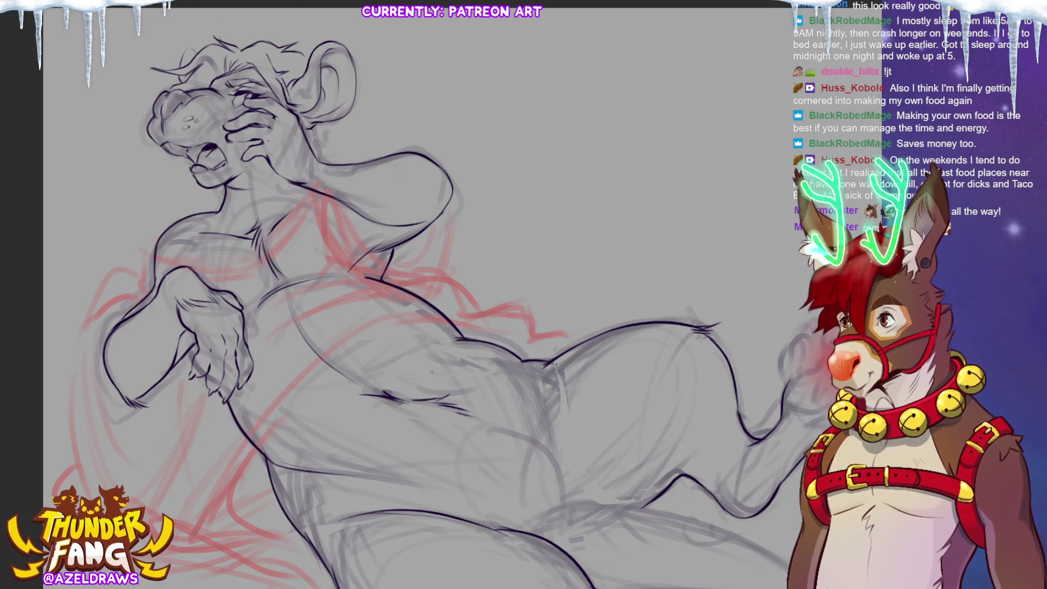
{"action": "left_click_drag", "start_coordinate": [207, 40], "coordinate": [300, 56]}
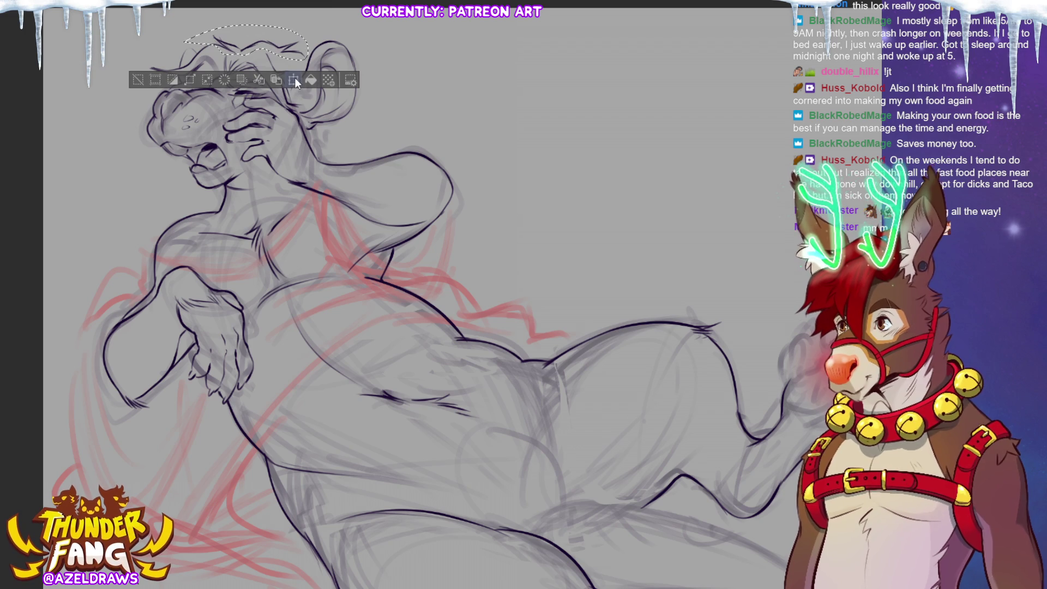
Step: Scale the selected head-top hair strokes slightly taller and commit the transform
{"action": "left_click", "coordinate": [294, 79]}
{"action": "left_click_drag", "start_coordinate": [246, 13], "coordinate": [246, 9]}
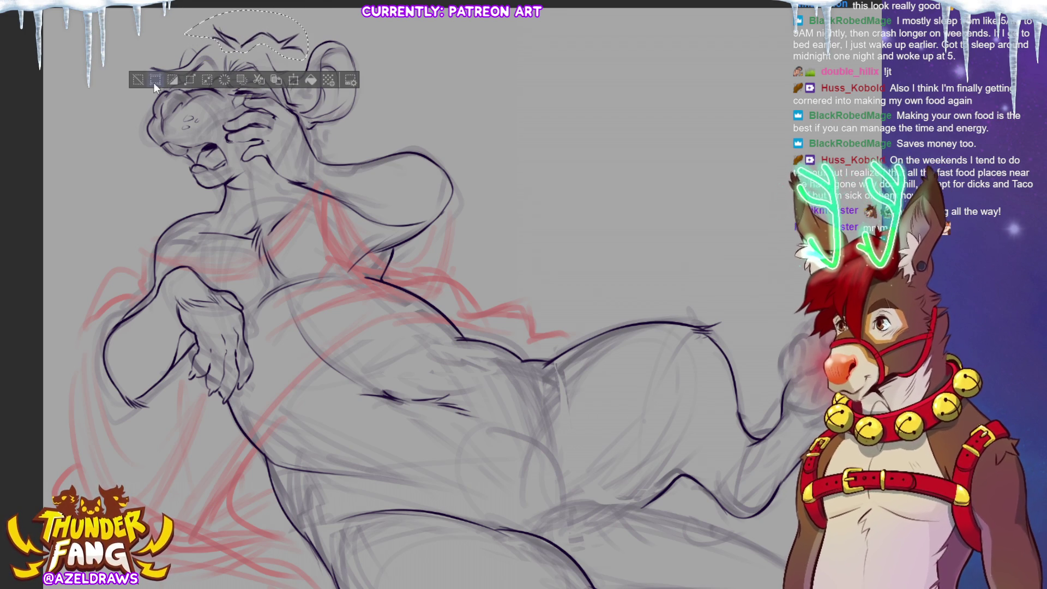
{"action": "left_click", "coordinate": [158, 81]}
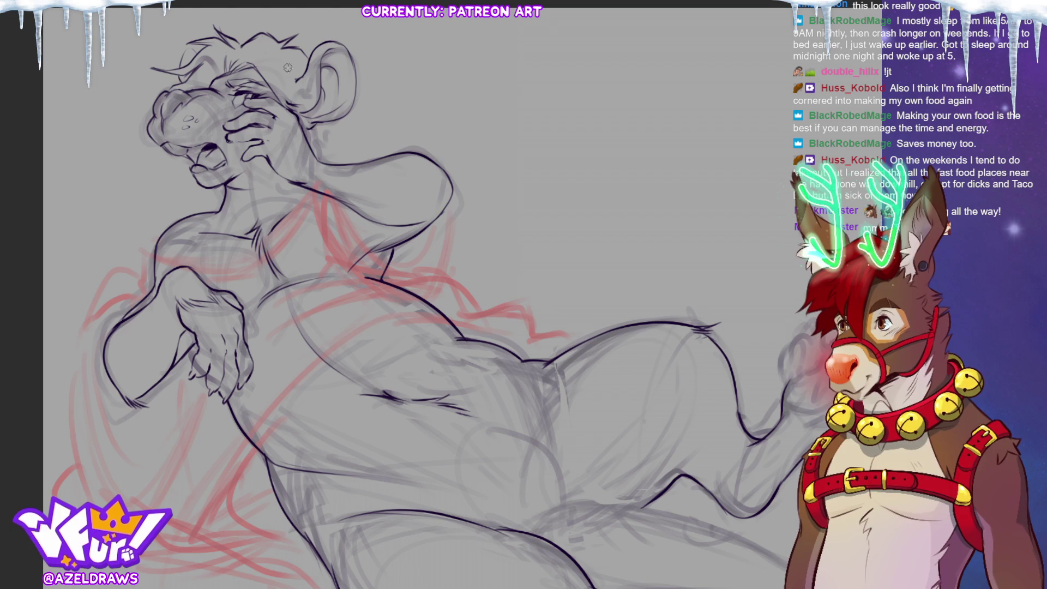
Step: Ink an extra line along the rat's head, then zoom out to show the legs and tail
{"action": "left_click_drag", "start_coordinate": [270, 45], "coordinate": [285, 85]}
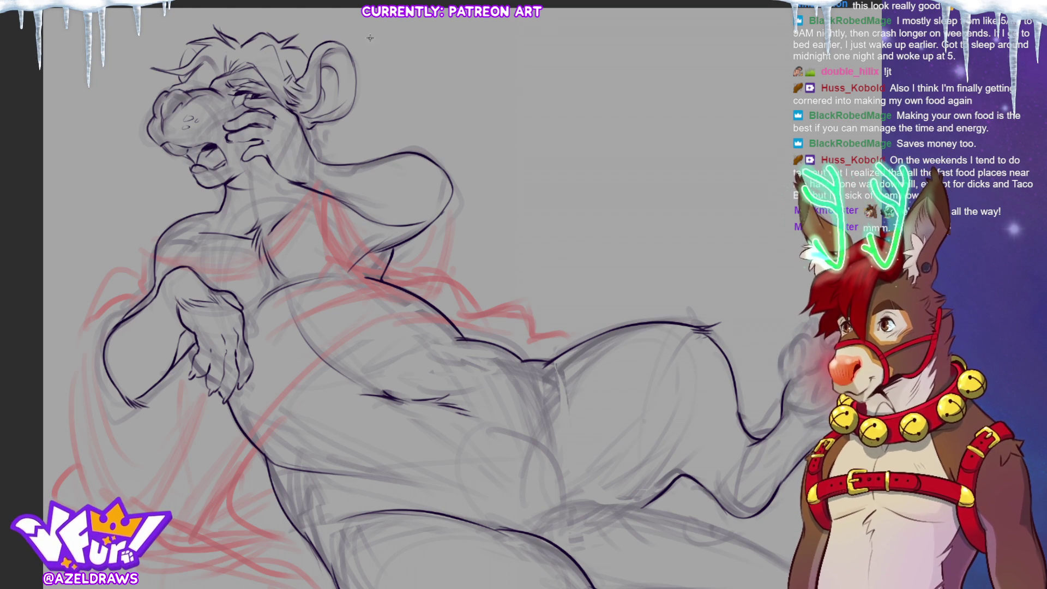
{"action": "key", "text": "ctrl+minus"}
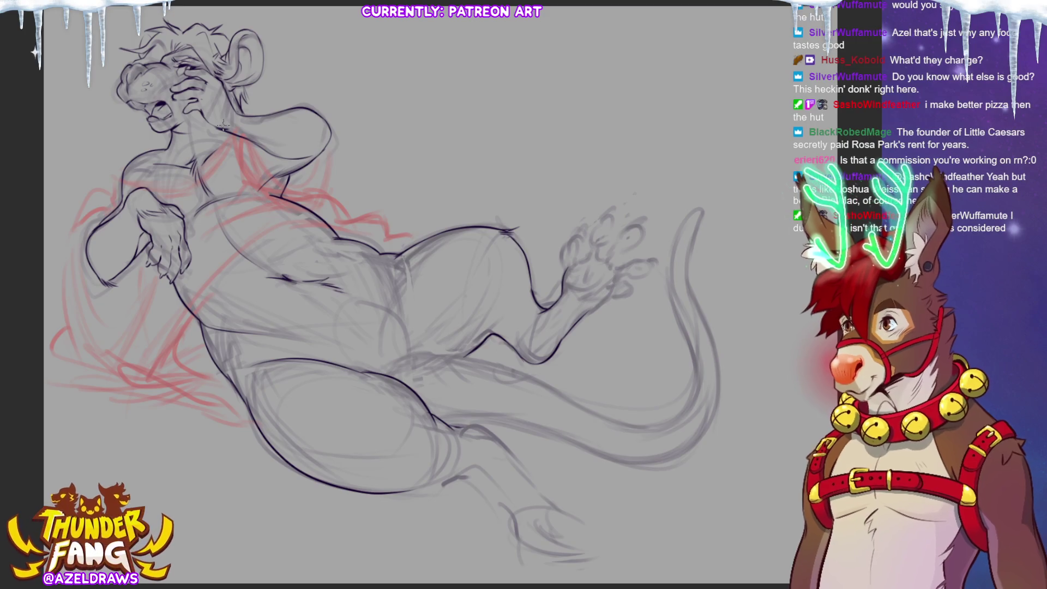
Step: Draw whiskers left of the snout, redoing the misplaced lower one higher, then zoom in and out to check
{"action": "left_click_drag", "start_coordinate": [115, 93], "coordinate": [61, 116]}
{"action": "left_click_drag", "start_coordinate": [112, 100], "coordinate": [73, 125]}
{"action": "key", "text": "ctrl+z"}
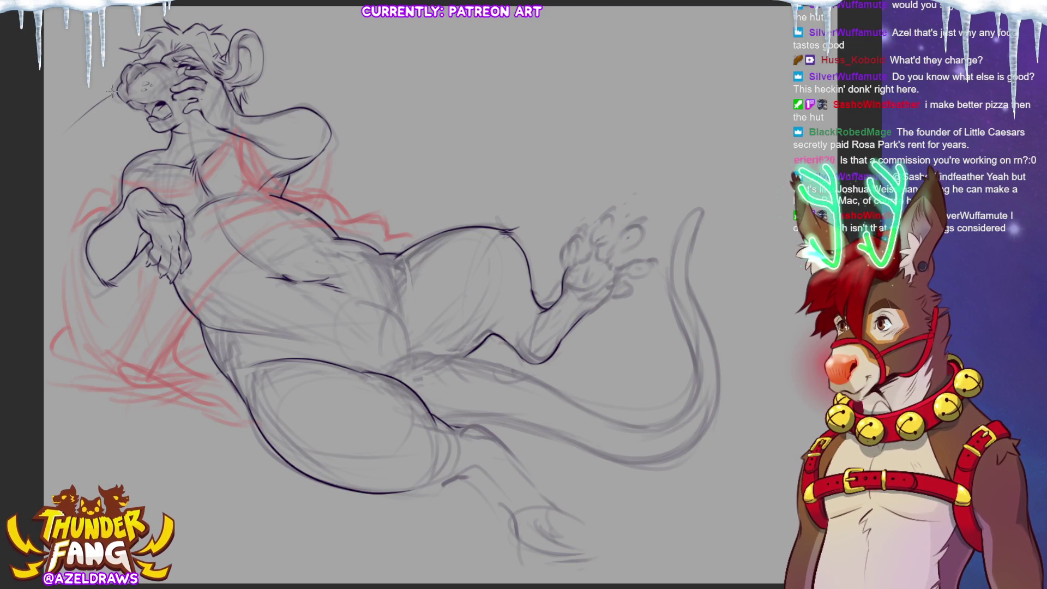
{"action": "left_click_drag", "start_coordinate": [118, 89], "coordinate": [67, 107]}
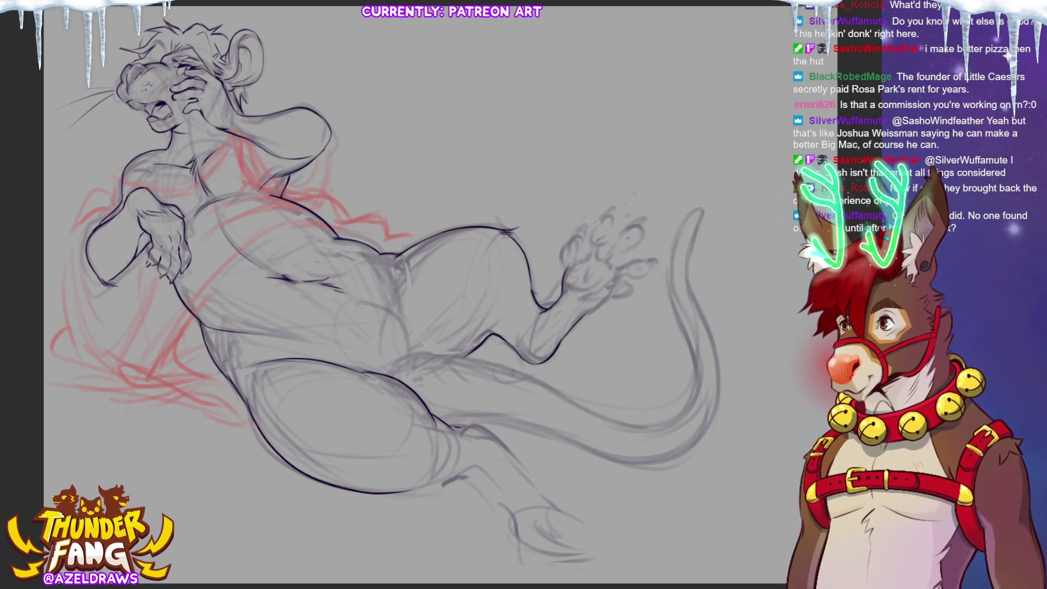
{"action": "key", "text": "ctrl+plus"}
{"action": "scroll", "coordinate": [293, 159], "scroll_direction": "up", "scroll_amount": 10}
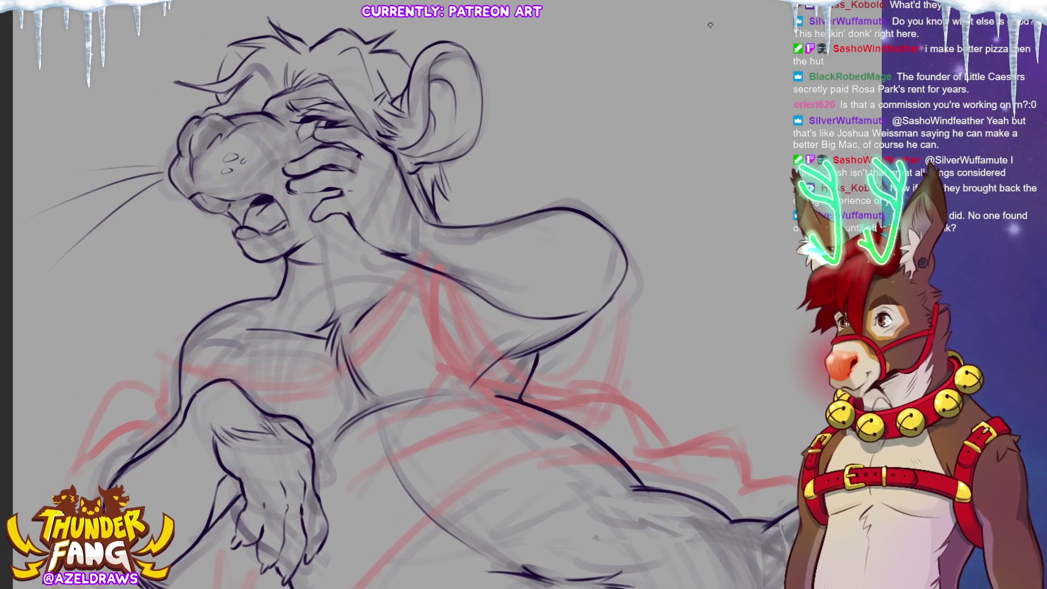
{"action": "key", "text": "ctrl+minus"}
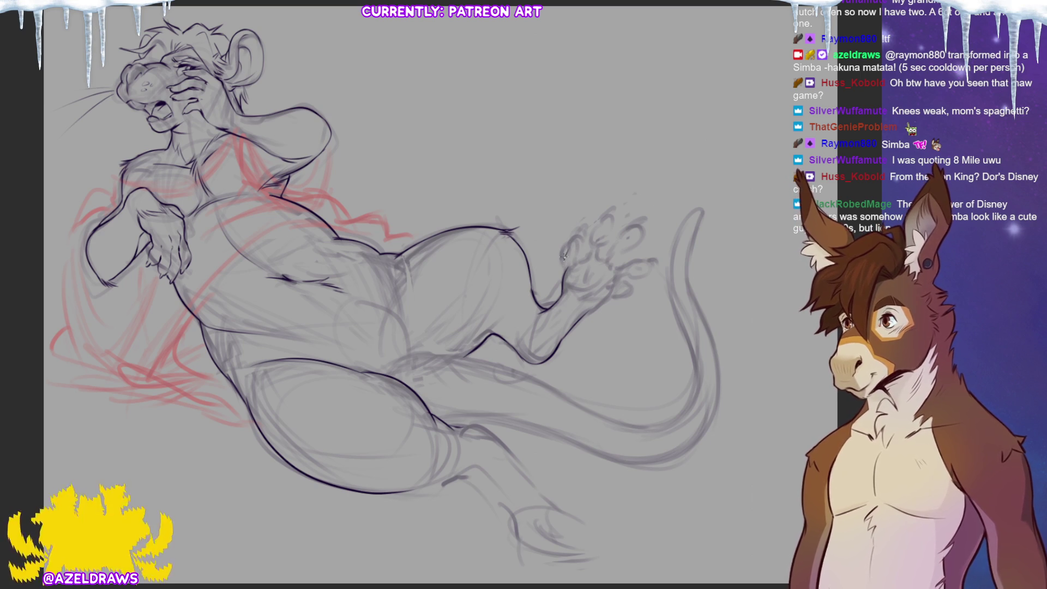
Step: Ink the outlines of the raised foot's small toes and darken a toe tip
{"action": "left_click_drag", "start_coordinate": [577, 235], "coordinate": [570, 261]}
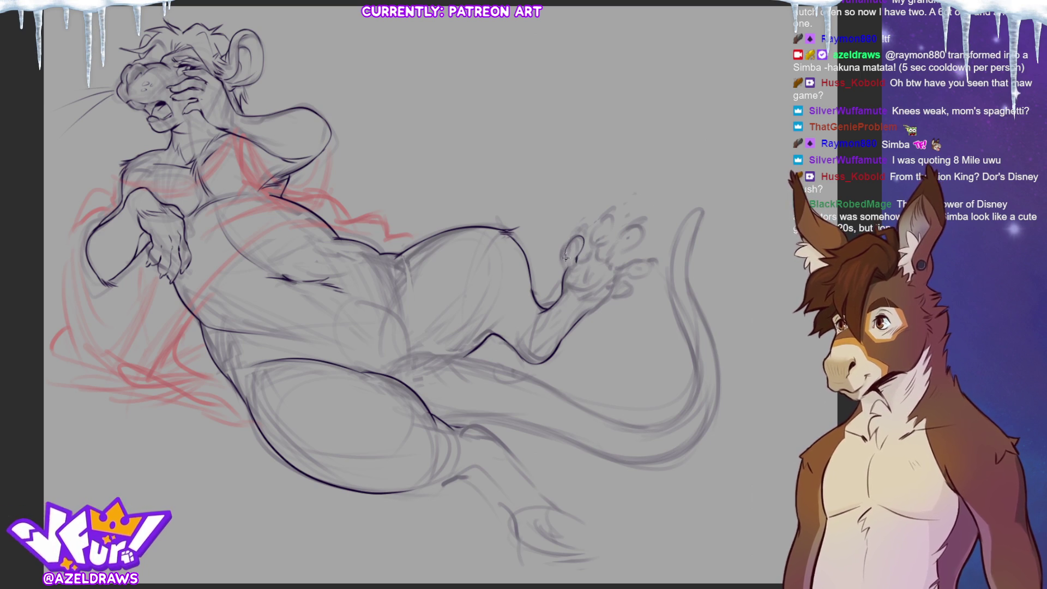
{"action": "left_click_drag", "start_coordinate": [587, 250], "coordinate": [583, 262]}
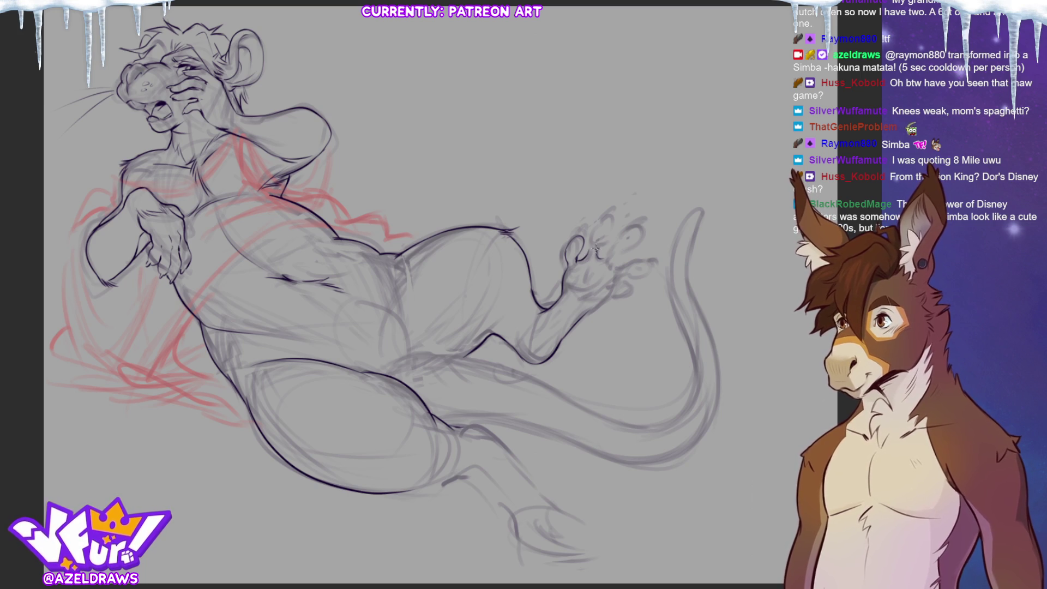
{"action": "mouse_move", "coordinate": [590, 254]}
{"action": "left_mouse_down"}
{"action": "mouse_move", "coordinate": [590, 241]}
{"action": "mouse_move", "coordinate": [602, 259]}
{"action": "left_mouse_up"}
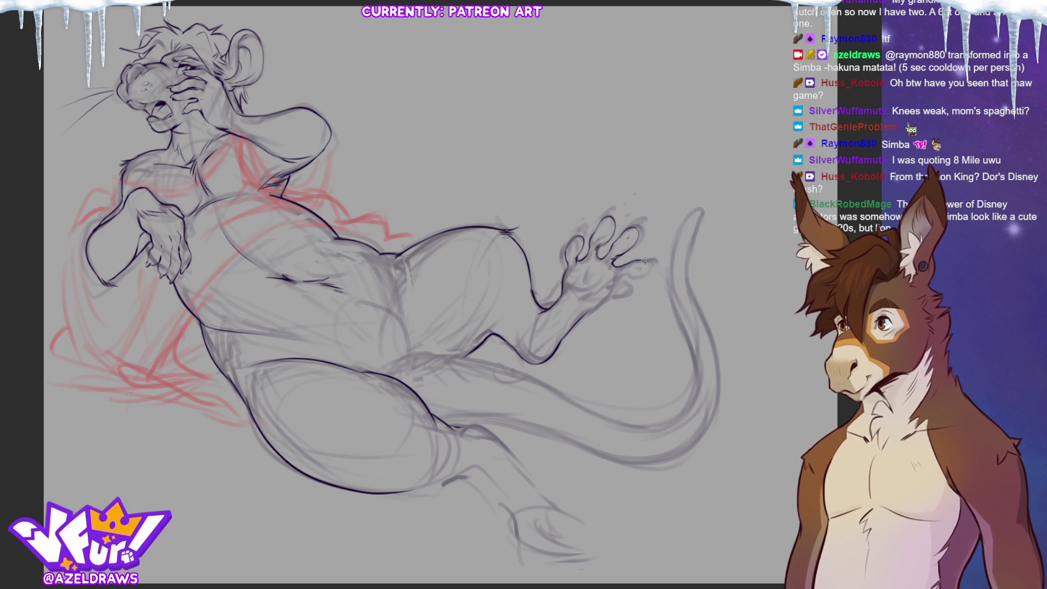
{"action": "left_click_drag", "start_coordinate": [654, 260], "coordinate": [643, 266]}
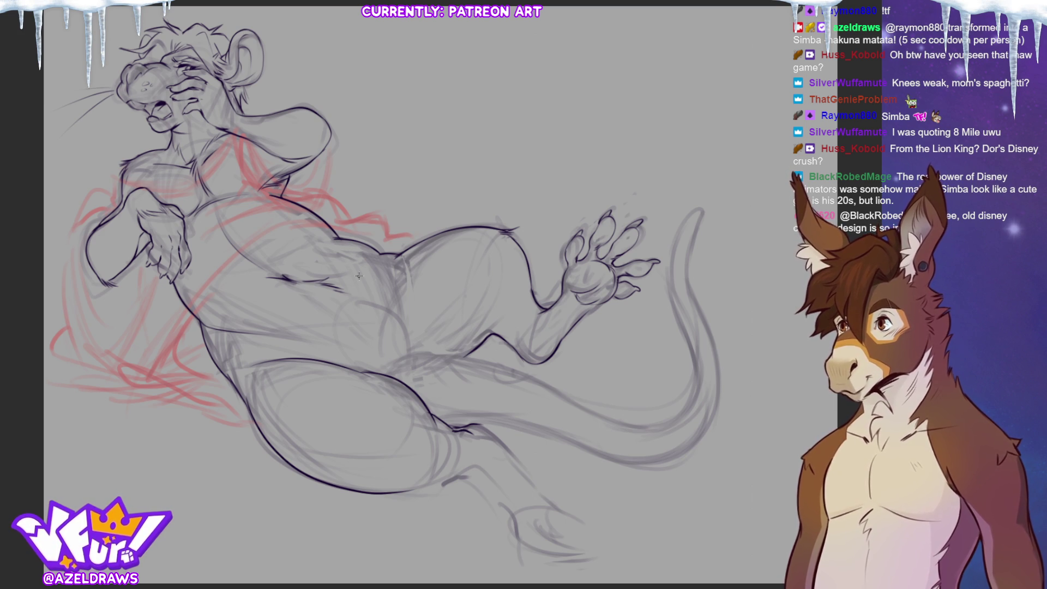
Step: Ink the thigh and leg lines below the belly, plus a curve beneath the thigh
{"action": "left_click_drag", "start_coordinate": [218, 358], "coordinate": [376, 246]}
{"action": "left_click_drag", "start_coordinate": [440, 235], "coordinate": [480, 343]}
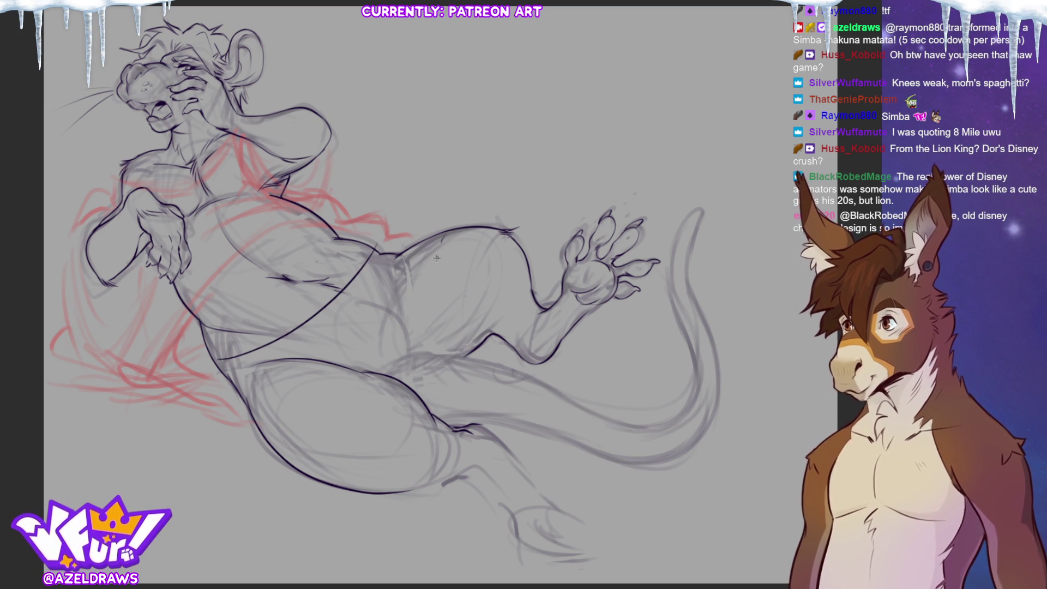
{"action": "left_click_drag", "start_coordinate": [431, 407], "coordinate": [288, 508]}
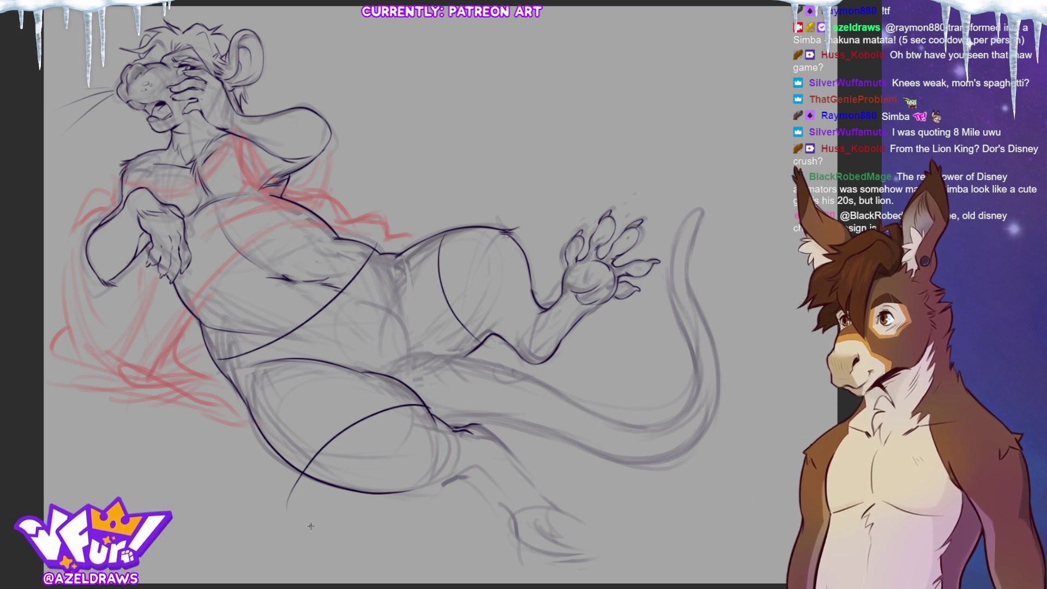
Step: Replace the too-long lower thigh curve with a shorter one and ink a dark hip line
{"action": "key", "text": "ctrl+z"}
{"action": "left_click_drag", "start_coordinate": [295, 469], "coordinate": [426, 407]}
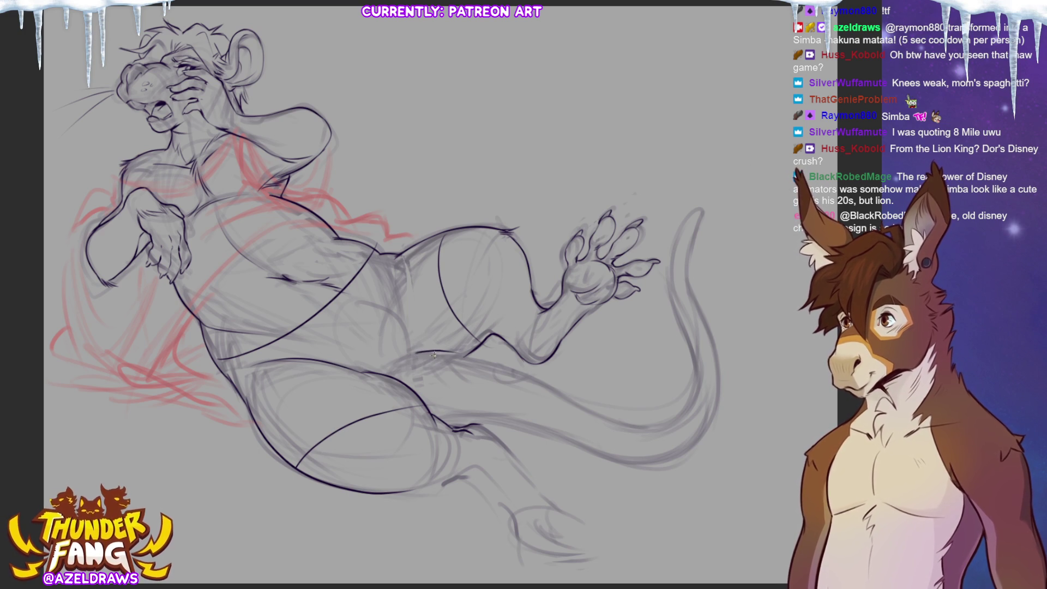
{"action": "mouse_move", "coordinate": [421, 352]}
{"action": "left_mouse_down"}
{"action": "mouse_move", "coordinate": [634, 426]}
{"action": "mouse_move", "coordinate": [685, 412]}
{"action": "left_mouse_up"}
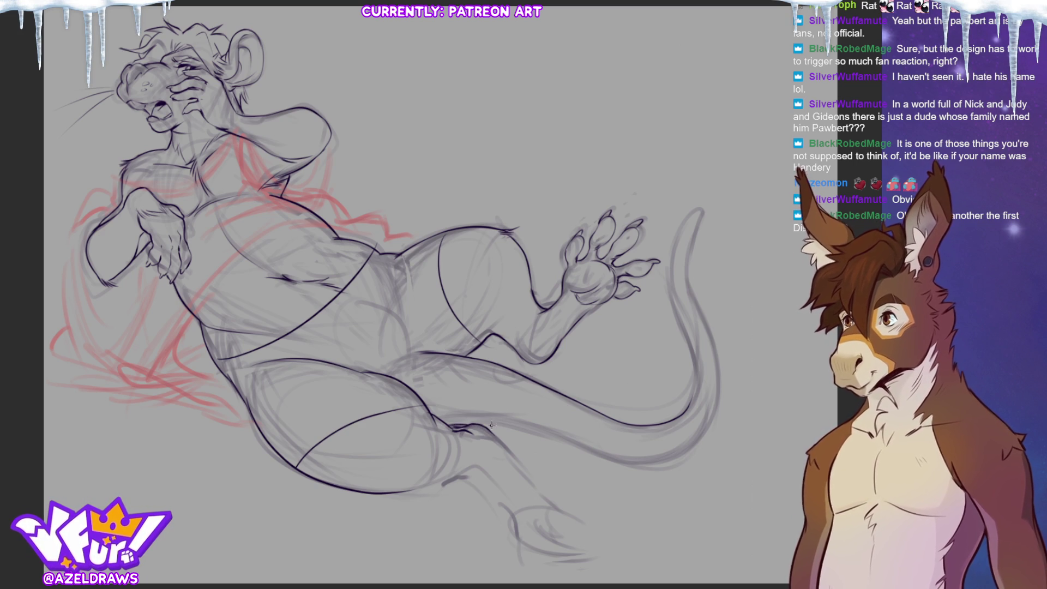
Step: Ink the tail's underside, inner edge and upper edge from the tip
{"action": "mouse_move", "coordinate": [481, 427]}
{"action": "left_mouse_down"}
{"action": "mouse_move", "coordinate": [583, 456]}
{"action": "mouse_move", "coordinate": [580, 107]}
{"action": "left_mouse_up"}
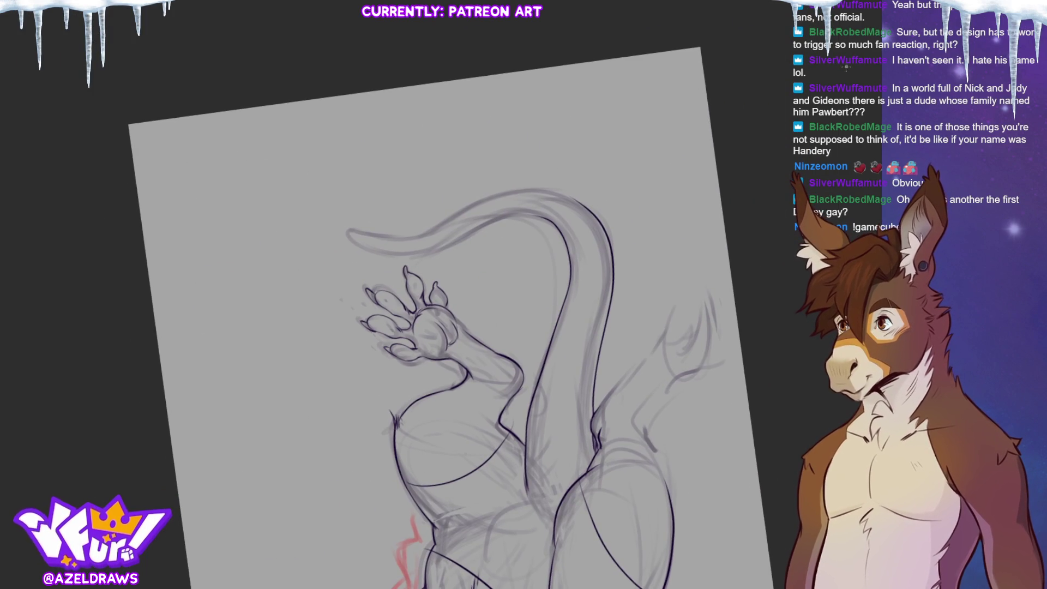
{"action": "left_click_drag", "start_coordinate": [434, 250], "coordinate": [552, 221]}
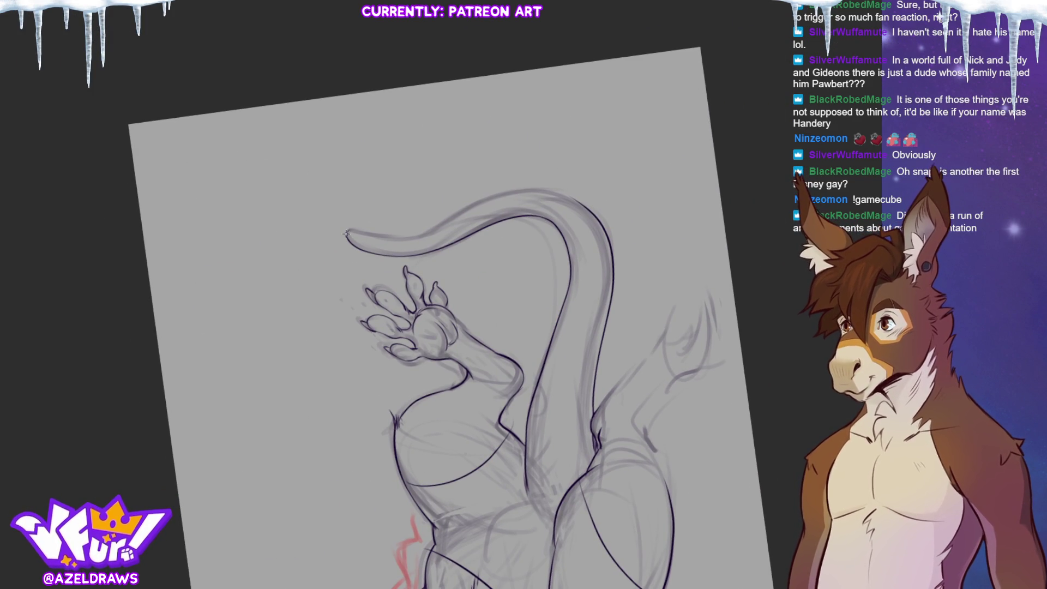
{"action": "left_click_drag", "start_coordinate": [354, 231], "coordinate": [567, 195]}
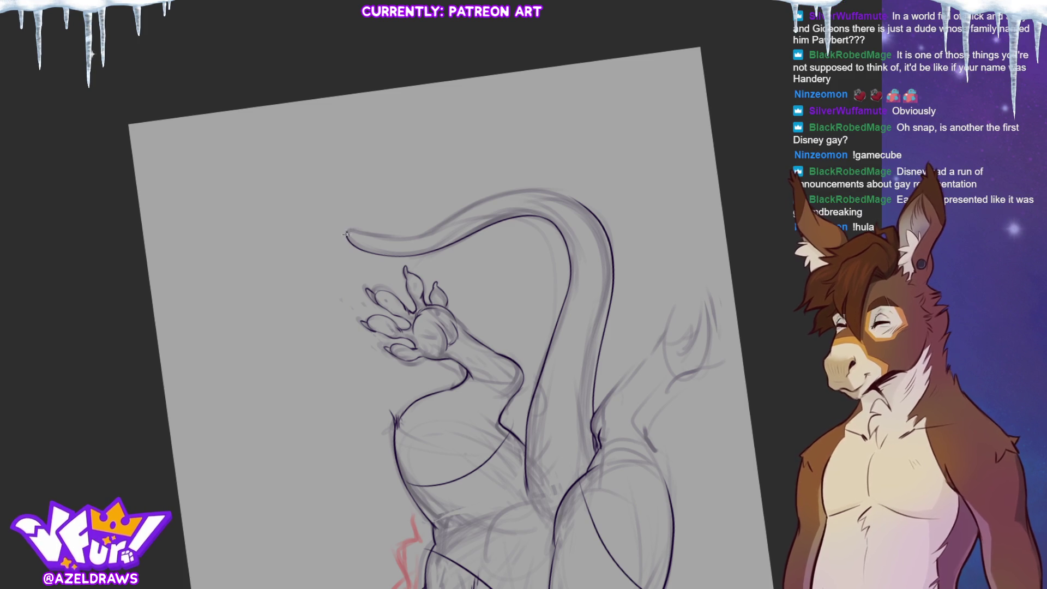
Step: Redo the tail's upper contour stroke, then reset the canvas rotation and fit the drawing
{"action": "left_click_drag", "start_coordinate": [350, 232], "coordinate": [574, 193]}
{"action": "key", "text": "ctrl+z"}
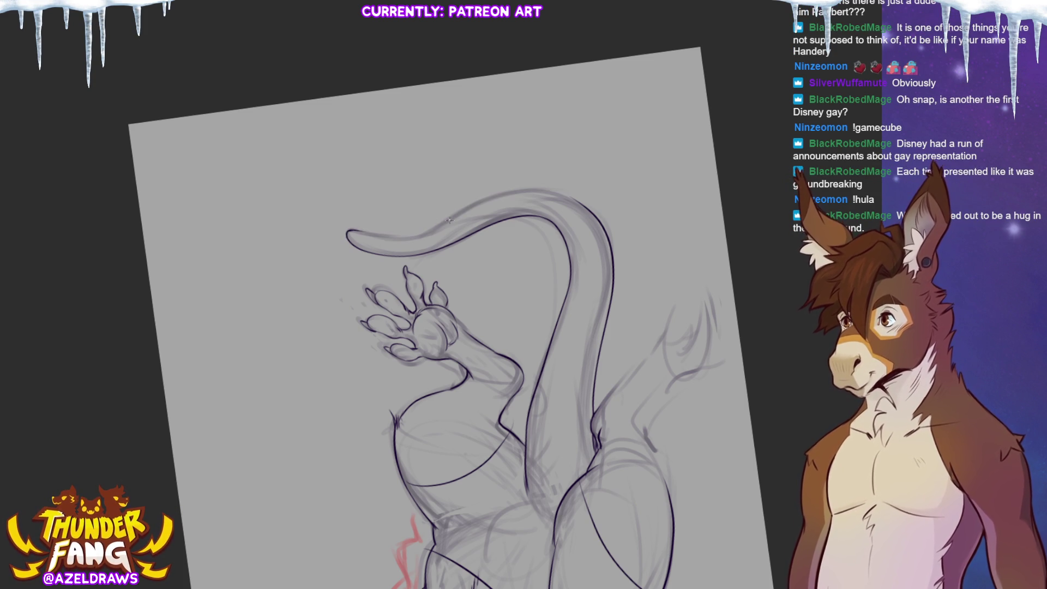
{"action": "left_click_drag", "start_coordinate": [440, 224], "coordinate": [598, 215]}
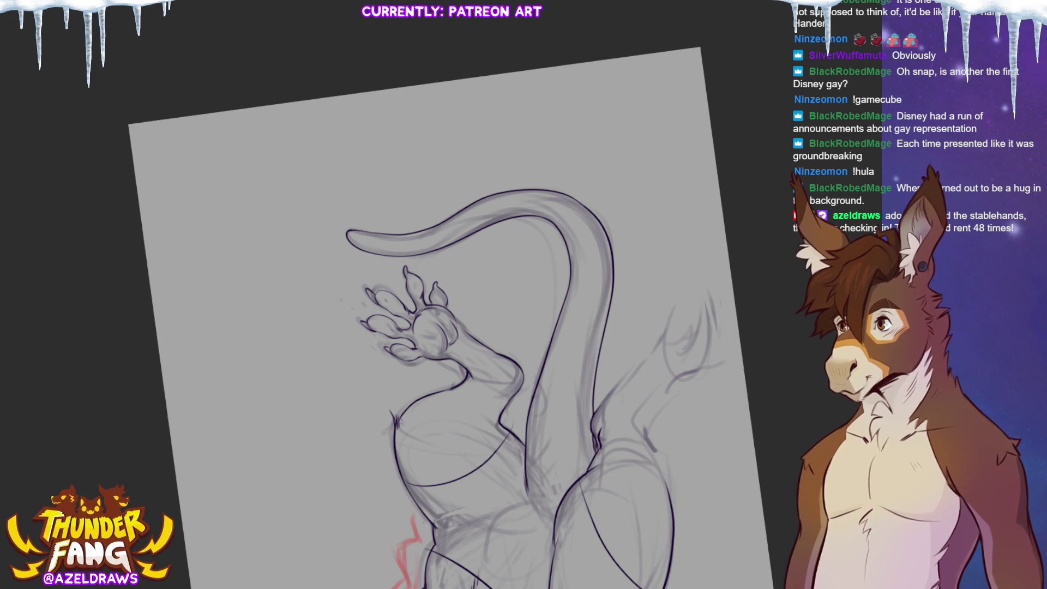
{"action": "key", "text": "ctrl+0"}
{"action": "key", "text": "ctrl+plus"}
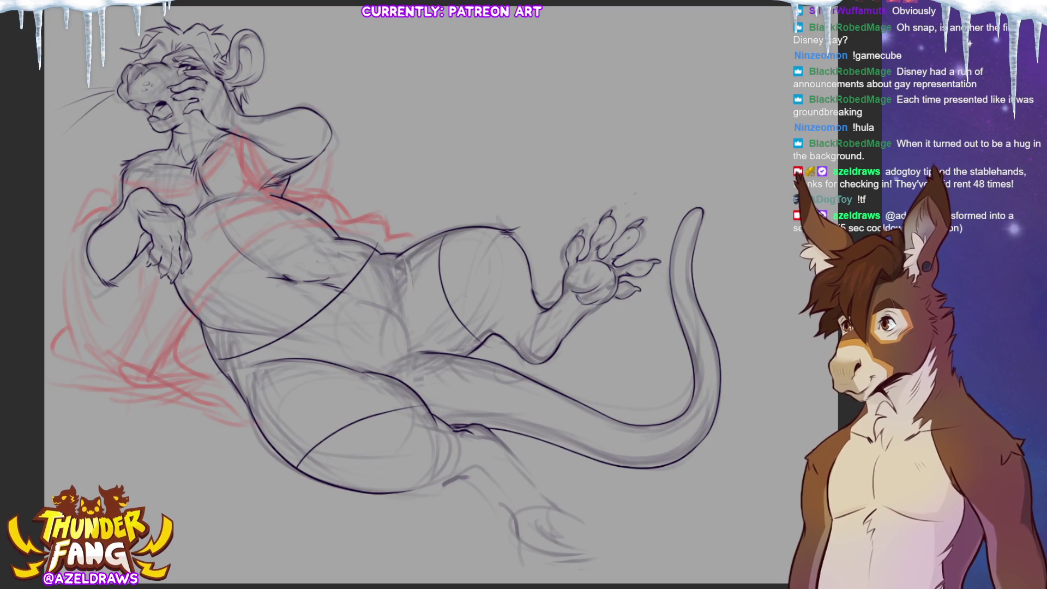
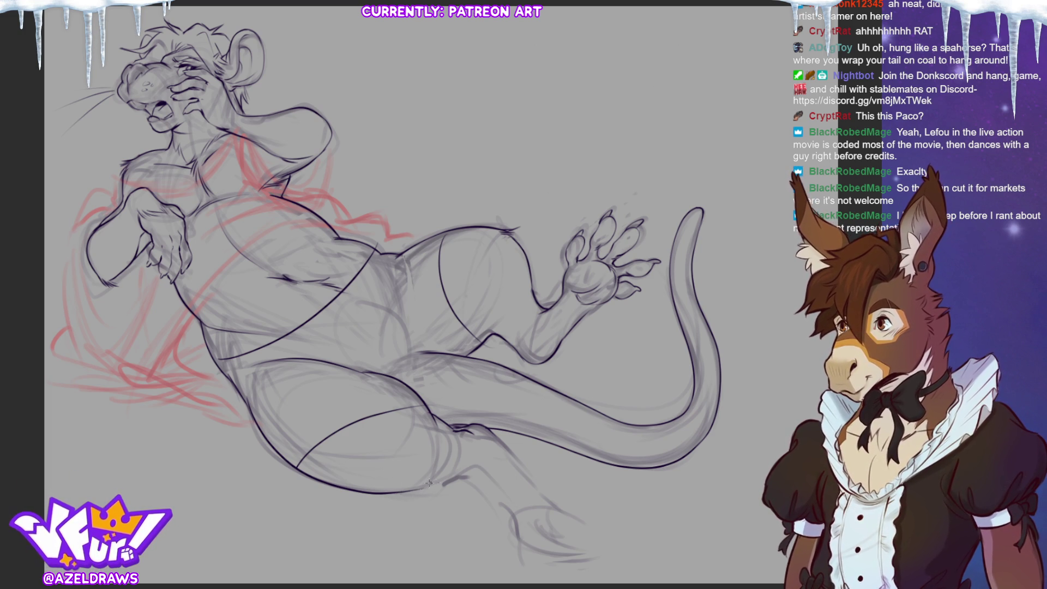
Step: Ink three strokes extending the rat's lower leg outline down toward the foot
{"action": "left_click_drag", "start_coordinate": [394, 496], "coordinate": [484, 471]}
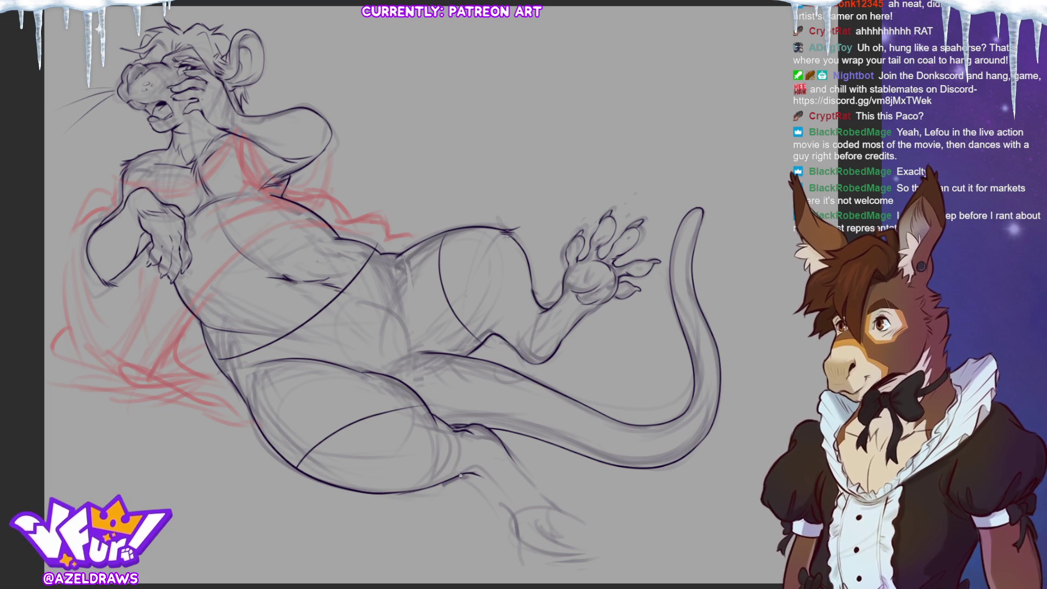
{"action": "left_click_drag", "start_coordinate": [463, 476], "coordinate": [517, 513]}
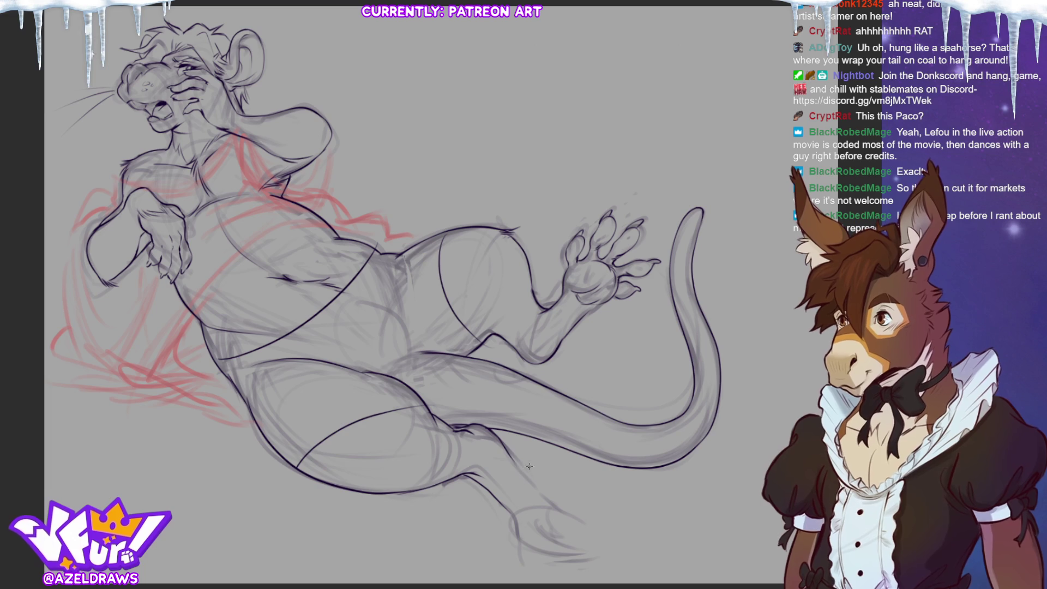
{"action": "mouse_move", "coordinate": [517, 464]}
{"action": "left_mouse_down"}
{"action": "mouse_move", "coordinate": [567, 509]}
{"action": "mouse_move", "coordinate": [491, 382]}
{"action": "mouse_move", "coordinate": [546, 414]}
{"action": "left_mouse_up"}
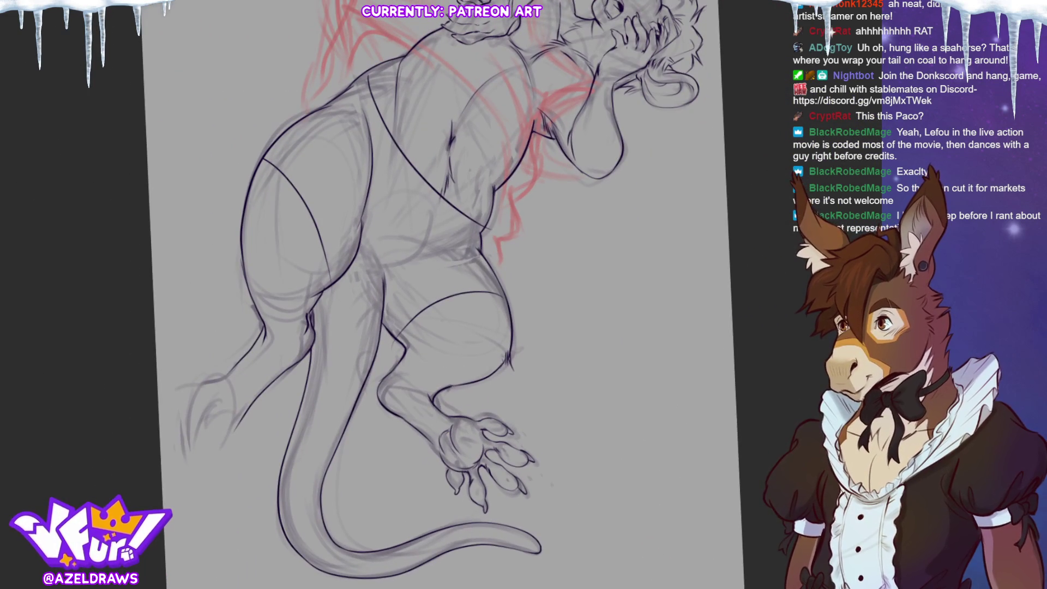
Step: Draw three short pen strokes sketching the toes of the rat's second hind foot
{"action": "mouse_move", "coordinate": [198, 412]}
{"action": "left_mouse_down"}
{"action": "mouse_move", "coordinate": [189, 423]}
{"action": "mouse_move", "coordinate": [200, 434]}
{"action": "mouse_move", "coordinate": [171, 416]}
{"action": "left_mouse_up"}
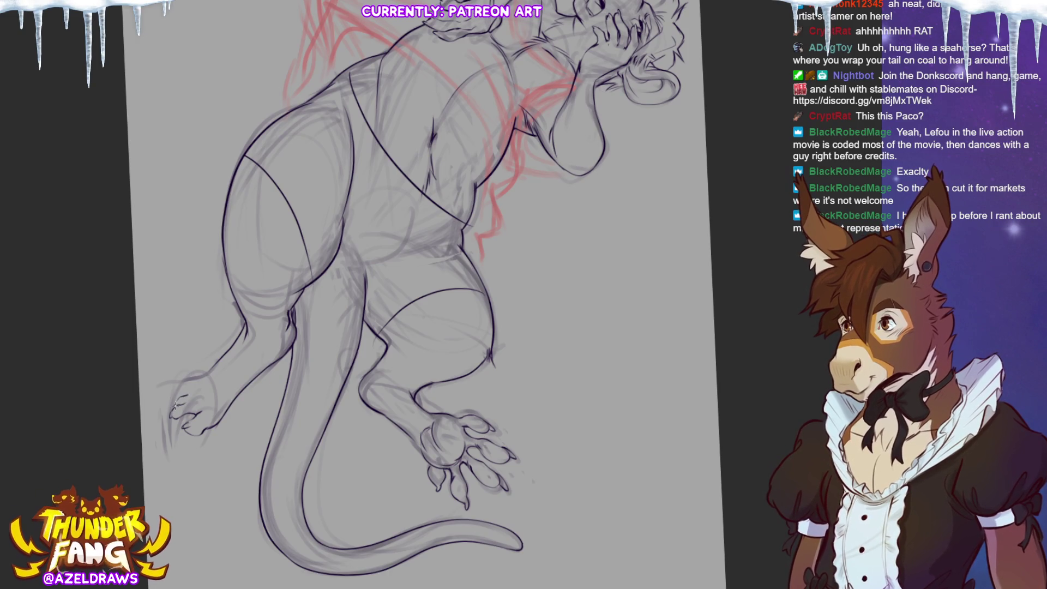
{"action": "left_click_drag", "start_coordinate": [188, 387], "coordinate": [179, 397]}
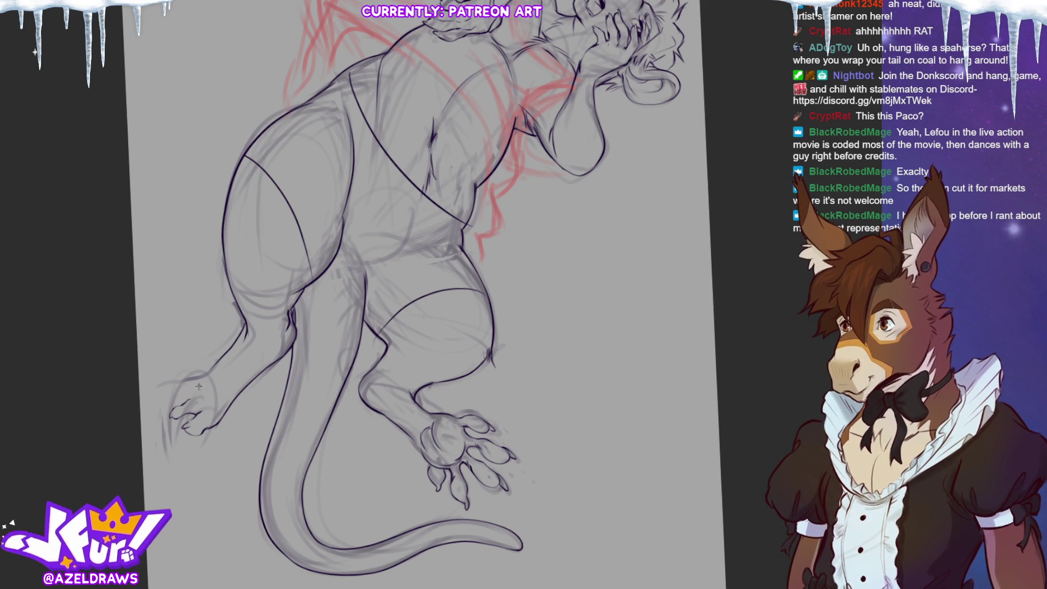
{"action": "left_click_drag", "start_coordinate": [173, 424], "coordinate": [199, 401]}
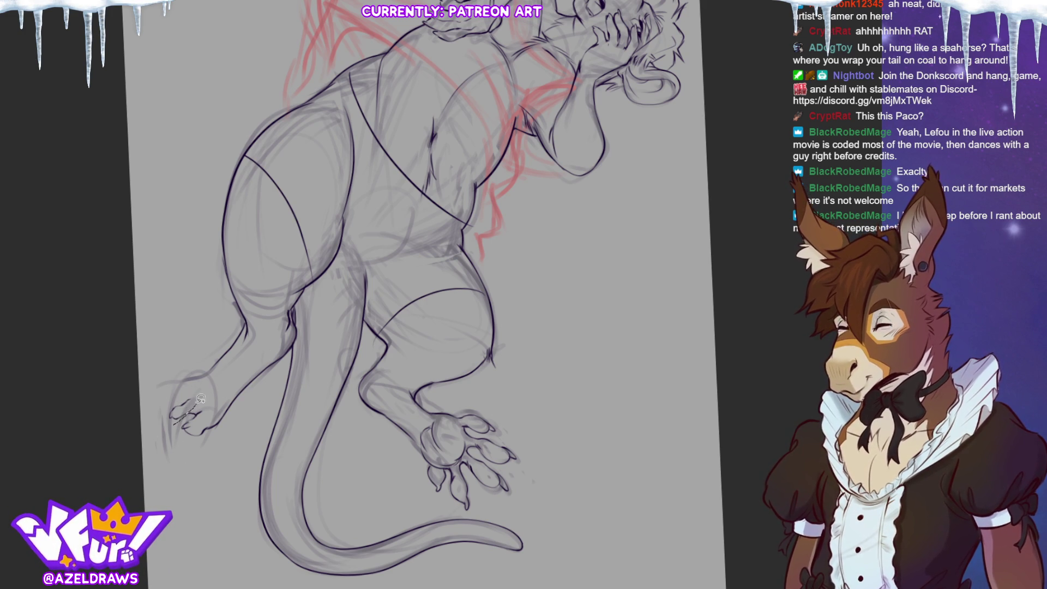
Step: Transform the lassoed toe lines into place, deselect, and return the canvas to upright with Ctrl+0
{"action": "left_click", "coordinate": [225, 450]}
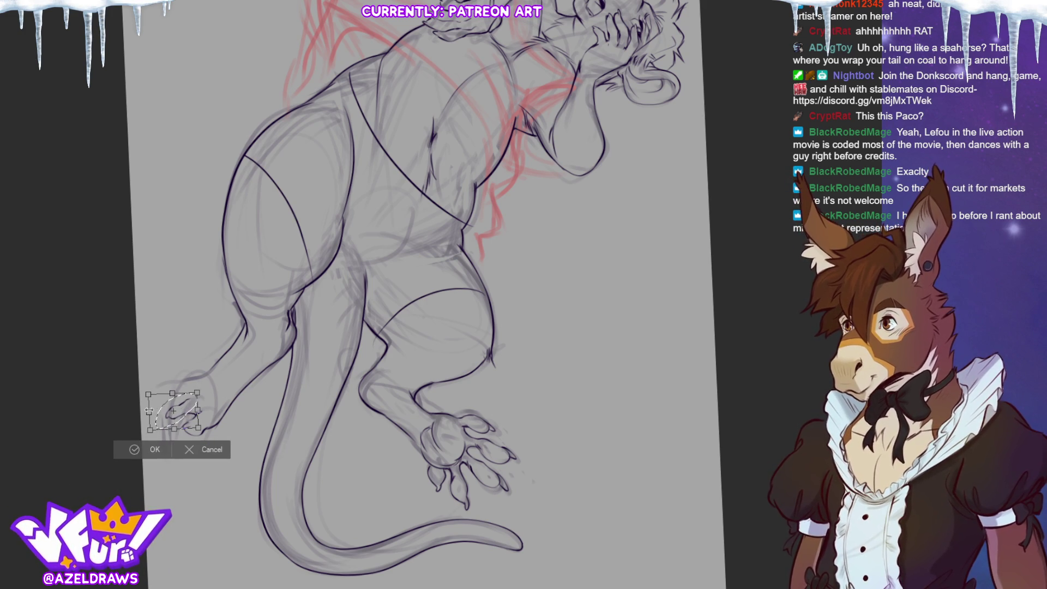
{"action": "left_click", "coordinate": [138, 451]}
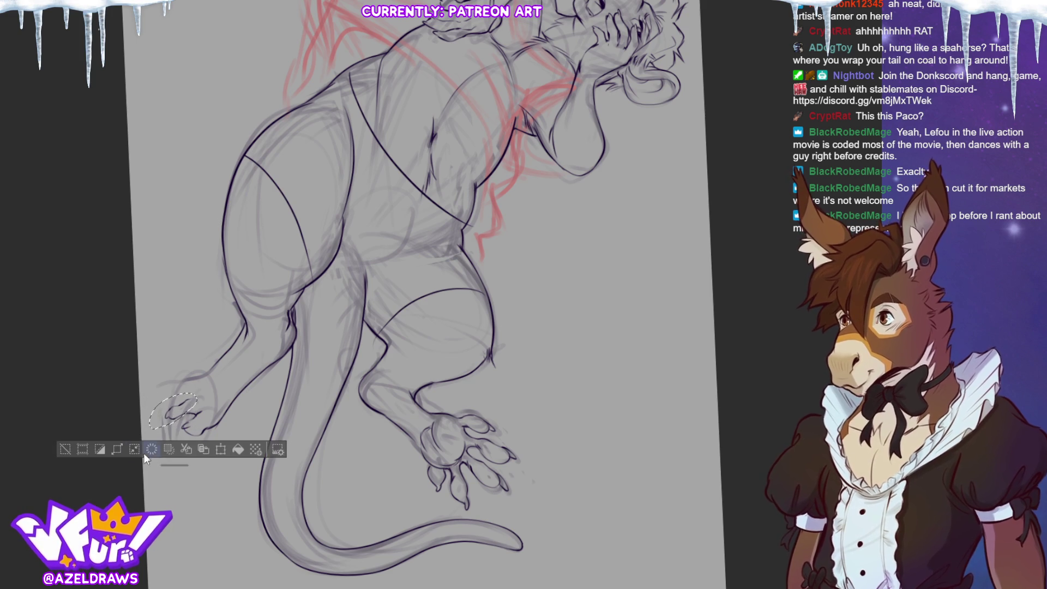
{"action": "left_click", "coordinate": [65, 449]}
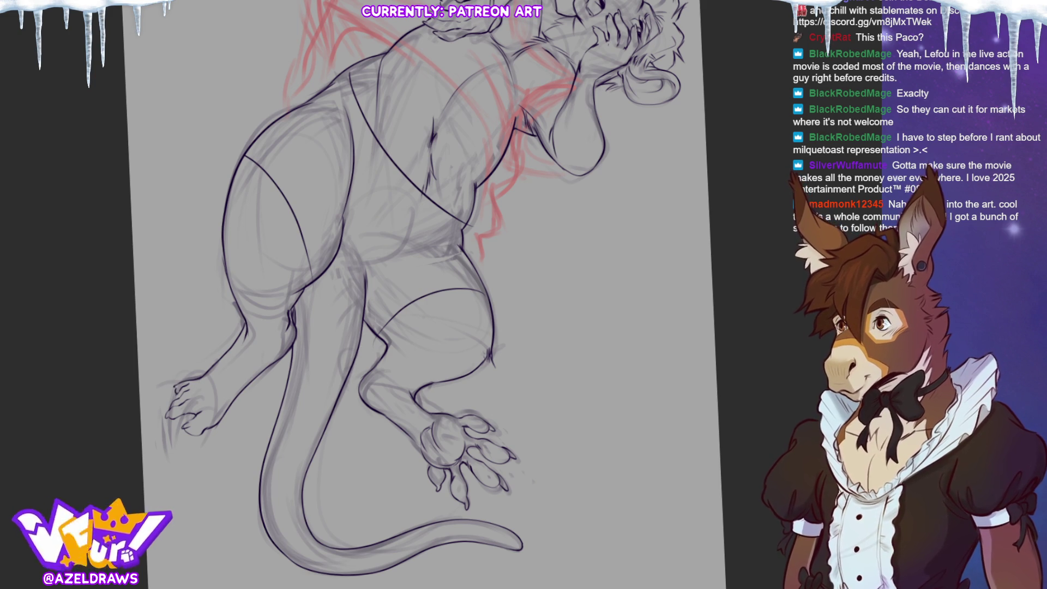
{"action": "key", "text": "ctrl+0"}
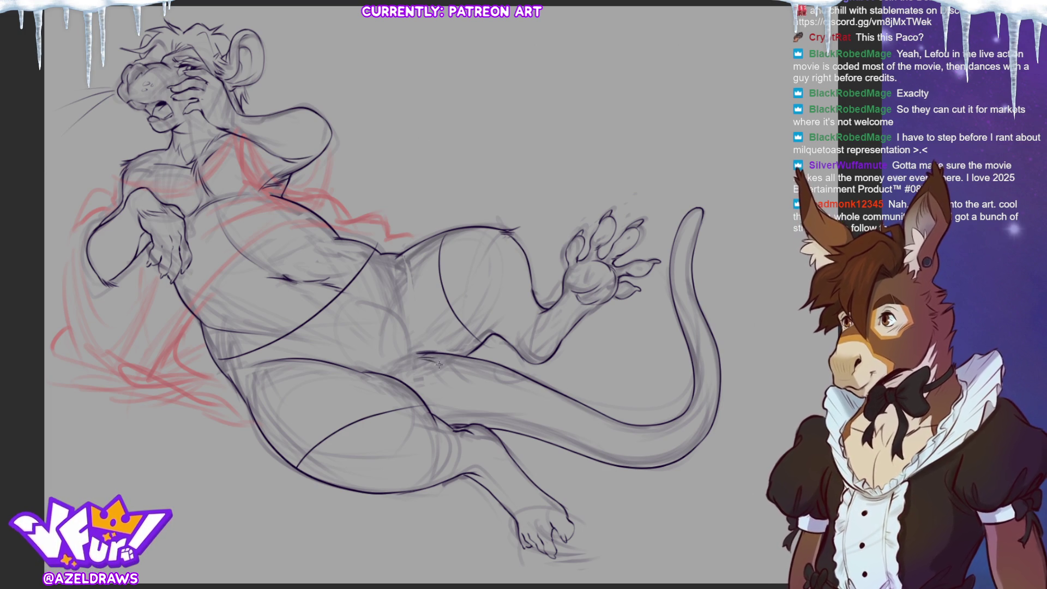
Step: Draw one short, light pencil stroke near the rat's thigh
{"action": "left_click_drag", "start_coordinate": [421, 372], "coordinate": [431, 385]}
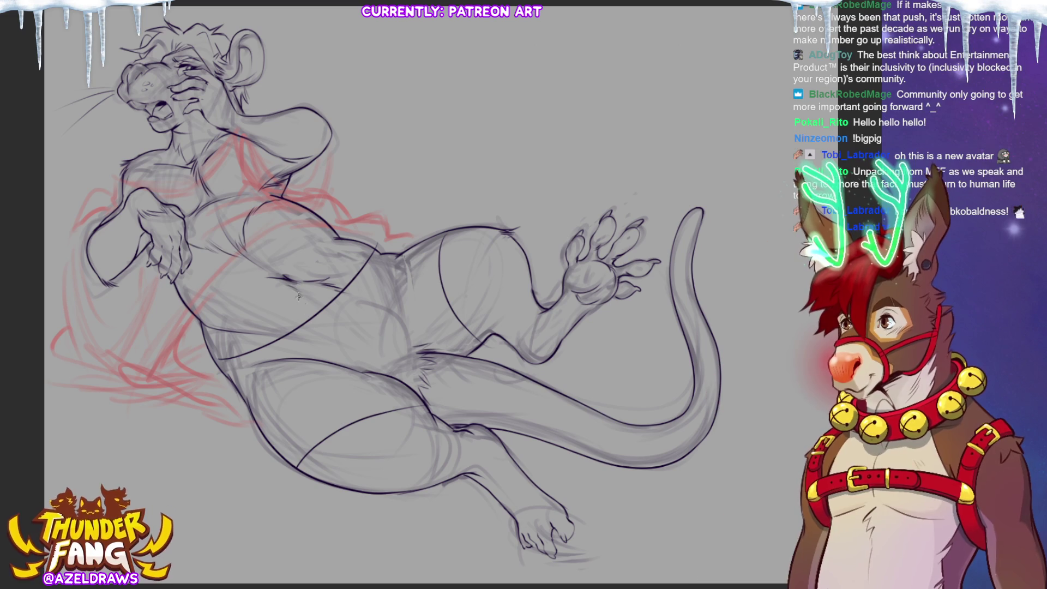
Step: Add marks on the belly, undo the rough belly-line strokes, and redraw the belly line cleanly
{"action": "left_click_drag", "start_coordinate": [299, 297], "coordinate": [288, 326]}
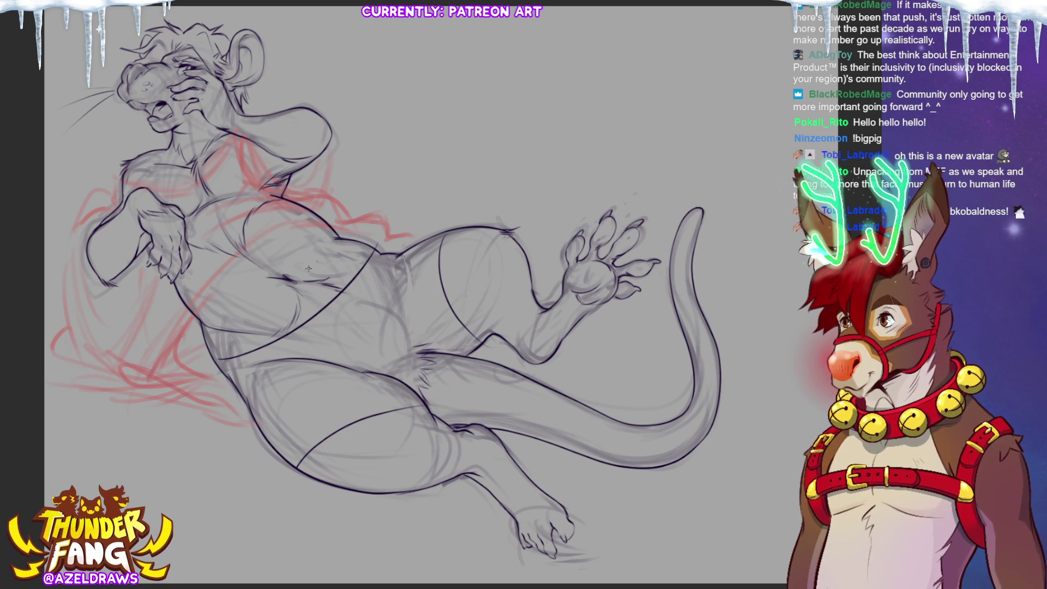
{"action": "left_click_drag", "start_coordinate": [310, 276], "coordinate": [339, 273]}
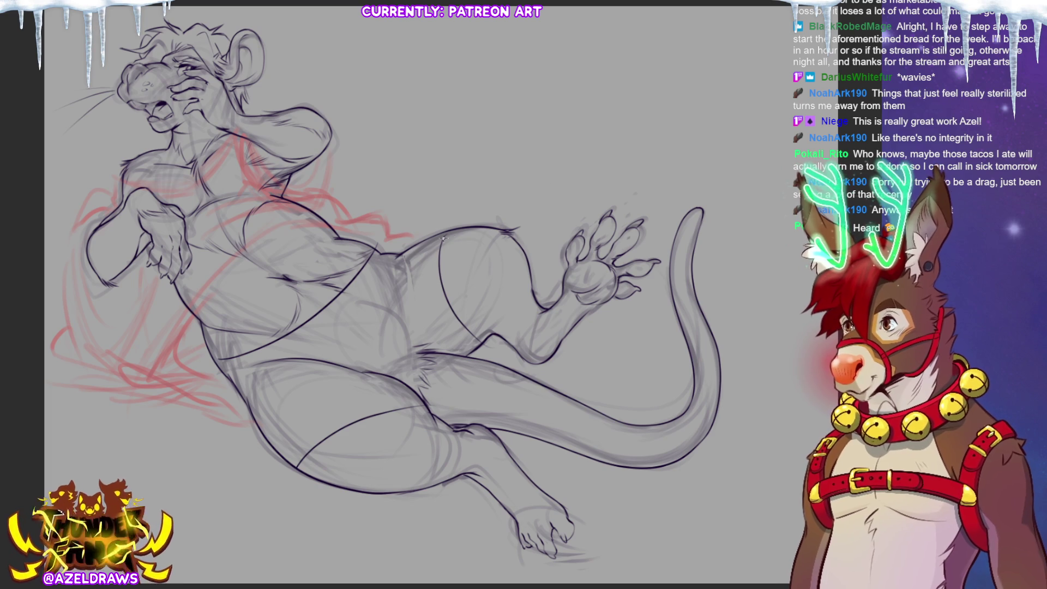
{"action": "left_click_drag", "start_coordinate": [399, 257], "coordinate": [434, 248]}
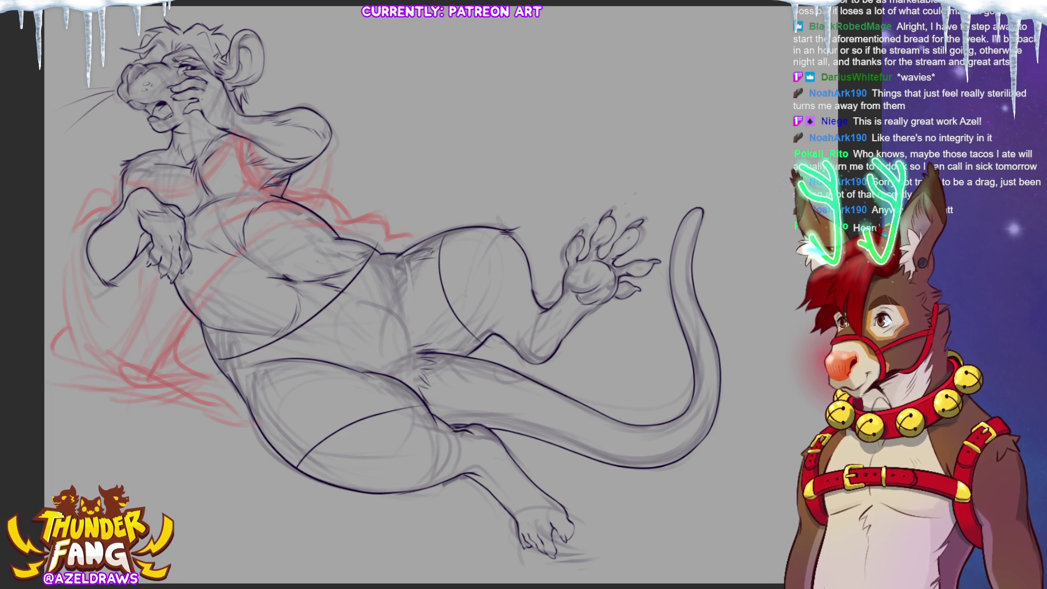
{"action": "key", "text": "ctrl+z"}
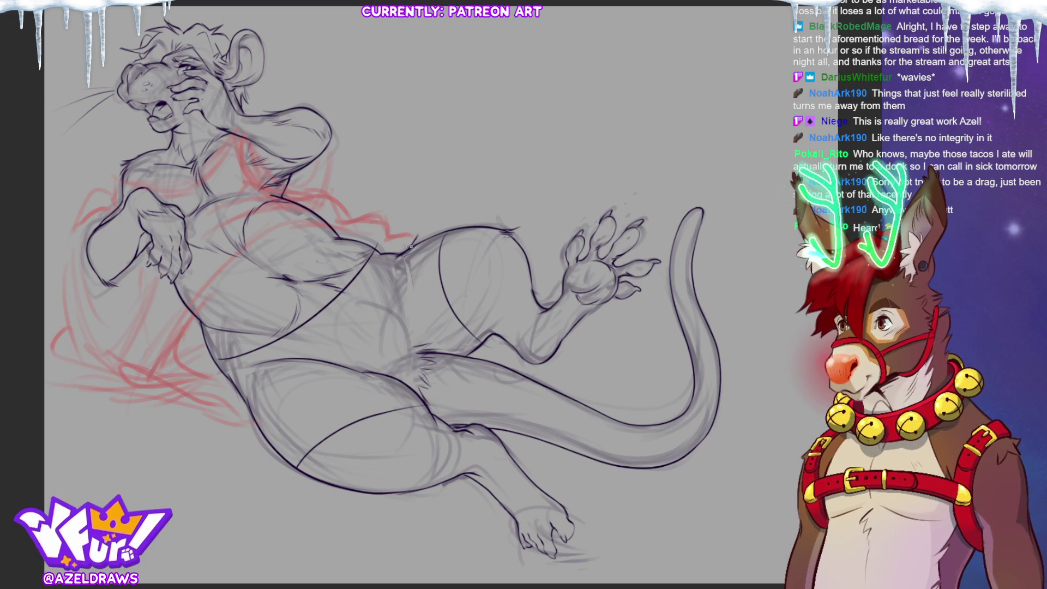
{"action": "left_click_drag", "start_coordinate": [434, 255], "coordinate": [397, 259]}
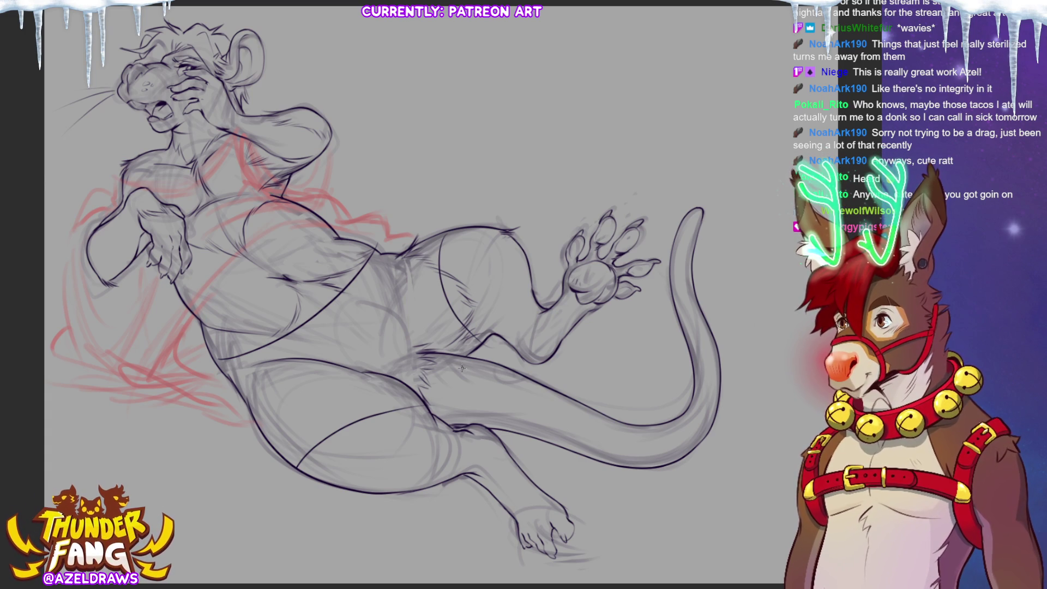
Step: Add short hatch shading strokes on the lower leg and along the tail
{"action": "mouse_move", "coordinate": [467, 362]}
{"action": "left_mouse_down"}
{"action": "mouse_move", "coordinate": [463, 384]}
{"action": "mouse_move", "coordinate": [474, 381]}
{"action": "left_mouse_up"}
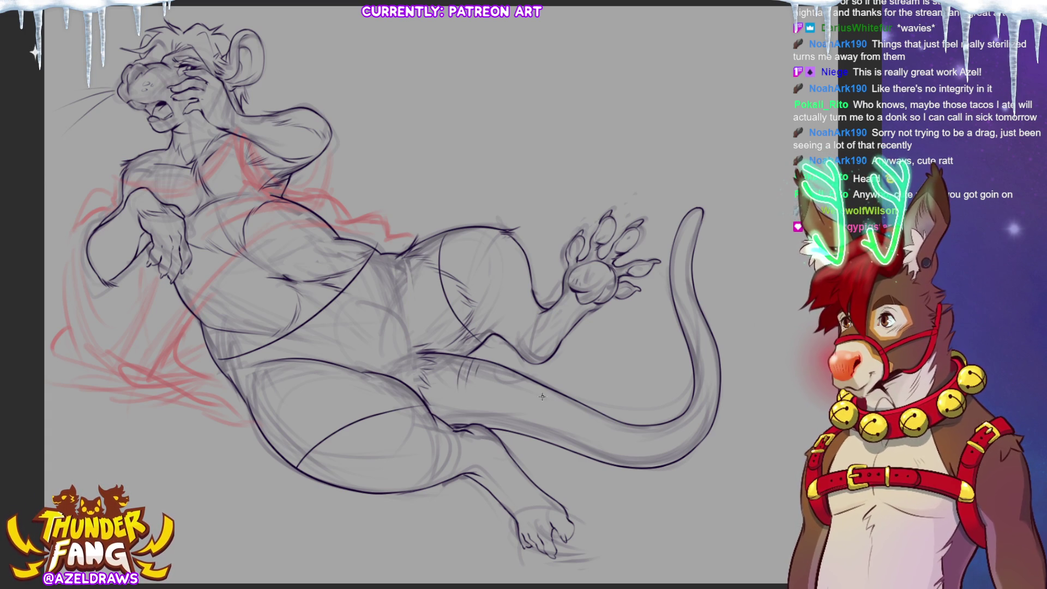
{"action": "left_click_drag", "start_coordinate": [543, 388], "coordinate": [538, 402]}
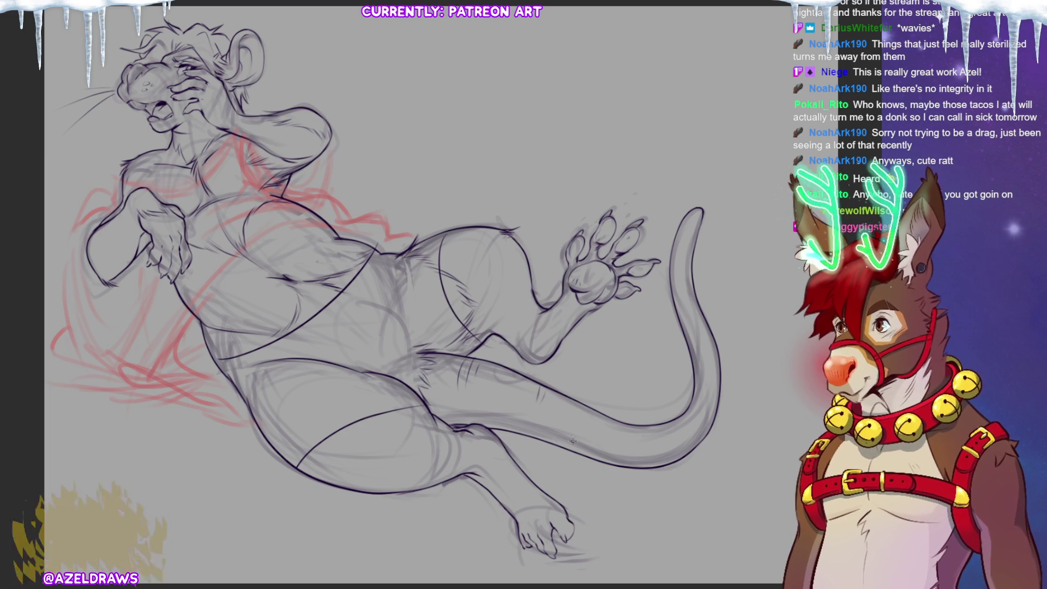
{"action": "mouse_move", "coordinate": [631, 426]}
{"action": "left_mouse_down"}
{"action": "mouse_move", "coordinate": [634, 442]}
{"action": "mouse_move", "coordinate": [647, 443]}
{"action": "left_mouse_up"}
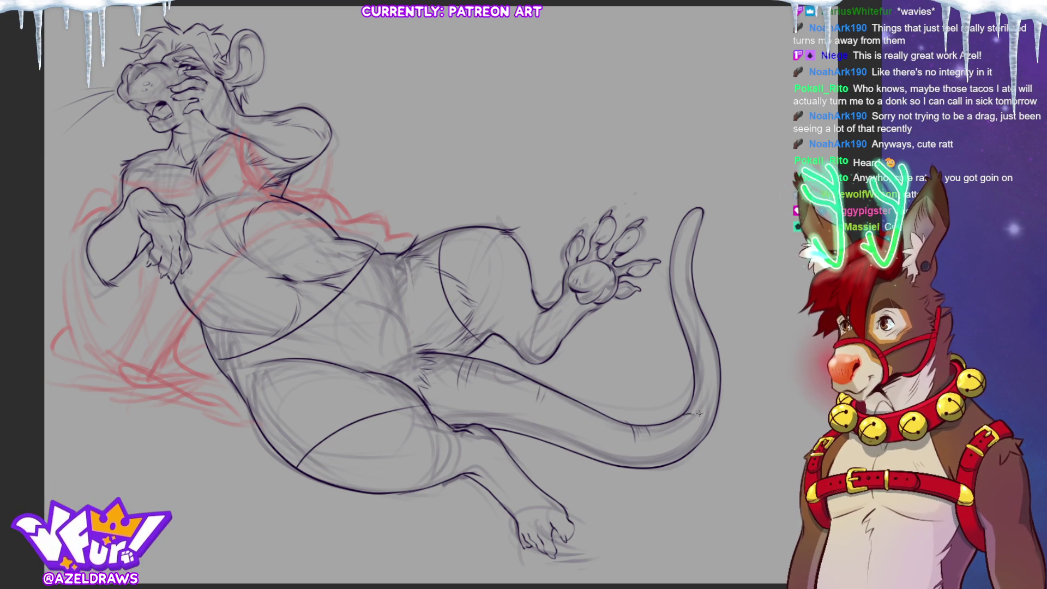
{"action": "left_click_drag", "start_coordinate": [683, 449], "coordinate": [679, 435]}
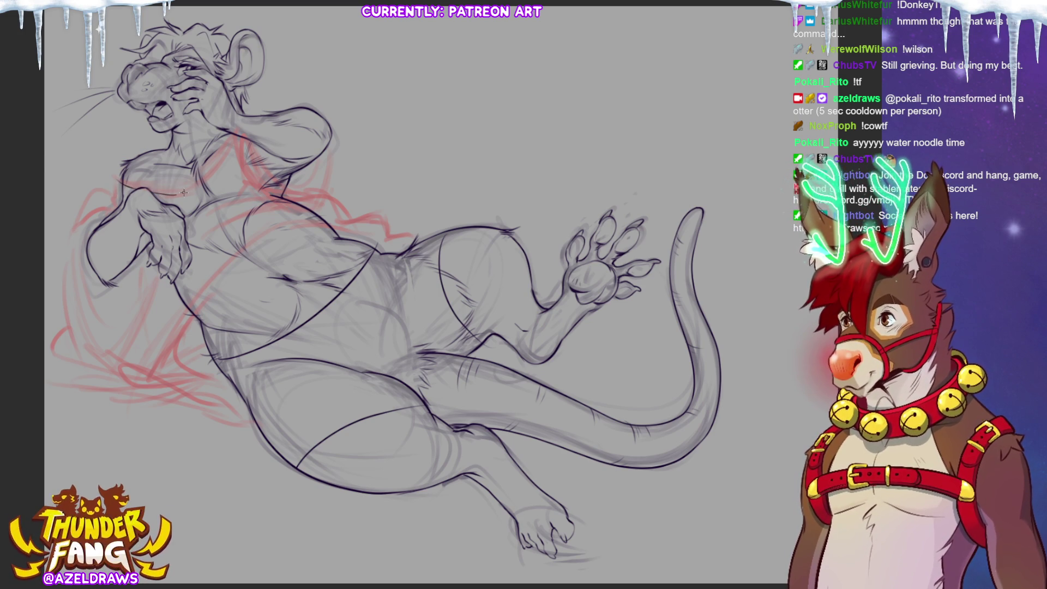
Step: Sketch two fold lines down the chest and the cloth edge along the left shoulder and arm
{"action": "mouse_move", "coordinate": [232, 139]}
{"action": "left_mouse_down"}
{"action": "mouse_move", "coordinate": [209, 192]}
{"action": "mouse_move", "coordinate": [234, 143]}
{"action": "left_mouse_up"}
{"action": "left_click_drag", "start_coordinate": [224, 188], "coordinate": [236, 143]}
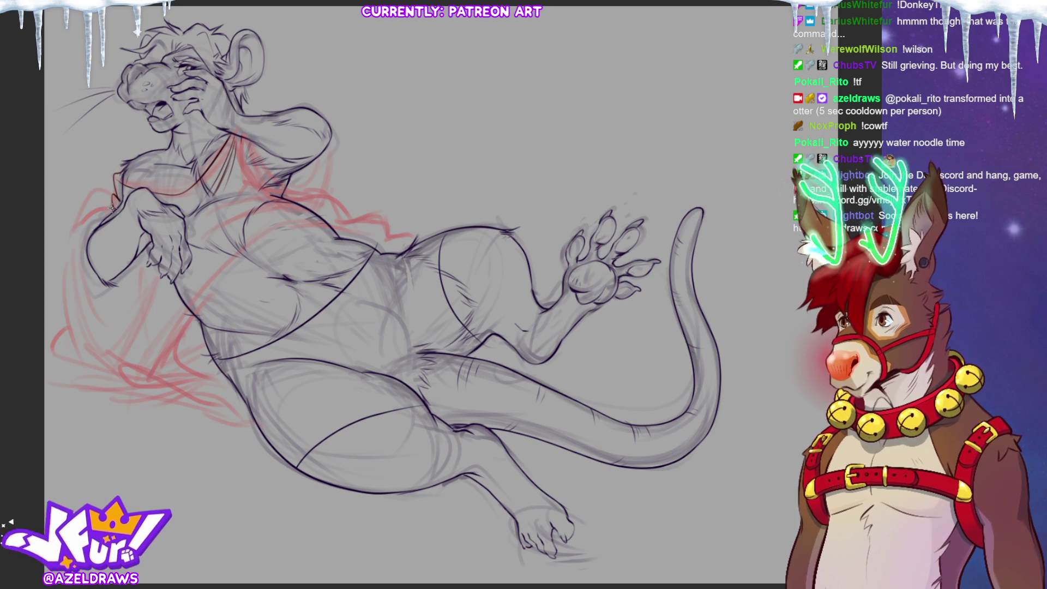
{"action": "mouse_move", "coordinate": [74, 224]}
{"action": "left_mouse_down"}
{"action": "mouse_move", "coordinate": [96, 194]}
{"action": "mouse_move", "coordinate": [63, 250]}
{"action": "left_mouse_up"}
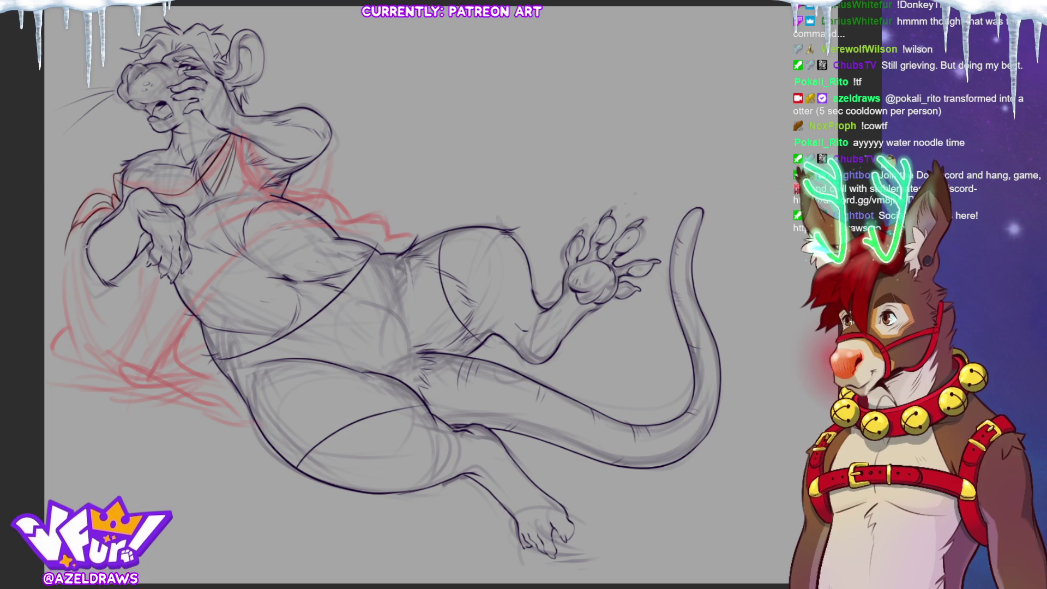
{"action": "left_click_drag", "start_coordinate": [85, 247], "coordinate": [108, 330]}
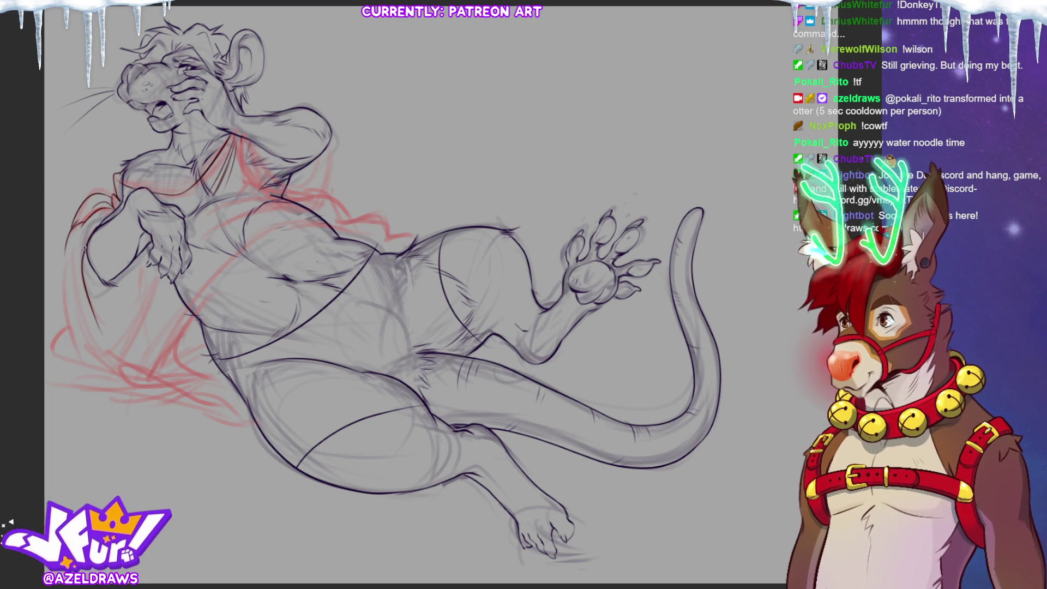
{"action": "left_click_drag", "start_coordinate": [78, 241], "coordinate": [91, 339]}
{"action": "left_click_drag", "start_coordinate": [75, 297], "coordinate": [90, 340]}
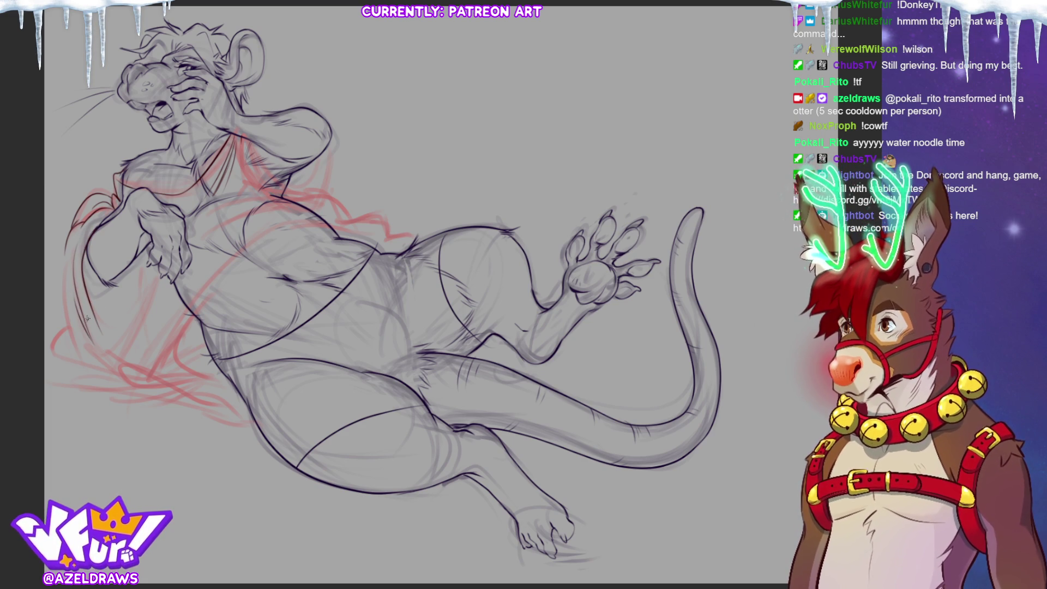
Step: Redraw the cloth edge beside the left arm, join its bottom toward the hip, and redraw the arm
{"action": "key", "text": "ctrl+z"}
{"action": "left_click_drag", "start_coordinate": [78, 251], "coordinate": [88, 341]}
{"action": "left_click_drag", "start_coordinate": [76, 305], "coordinate": [92, 347]}
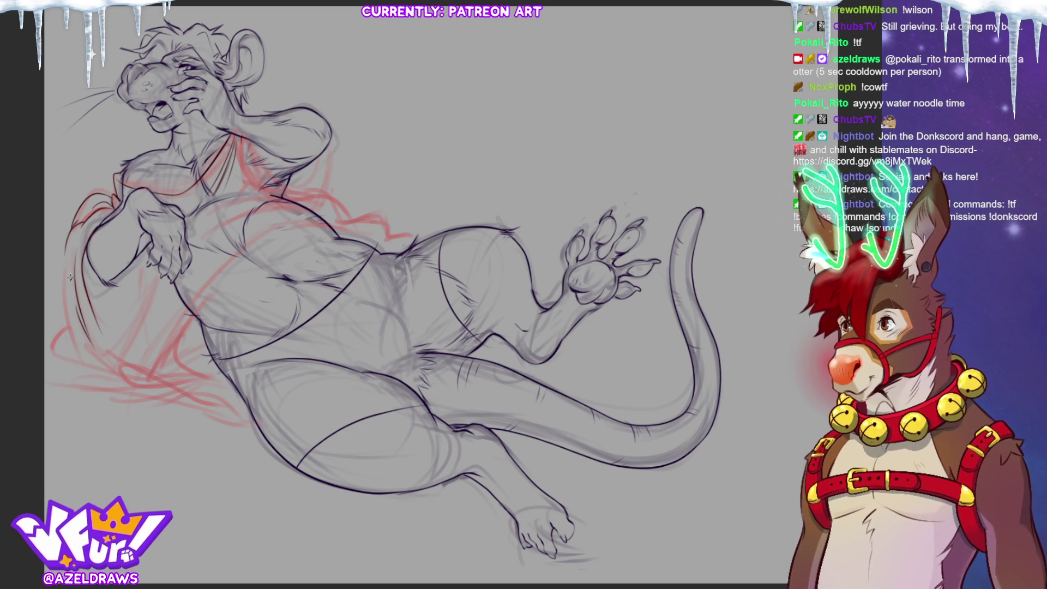
{"action": "left_click_drag", "start_coordinate": [70, 239], "coordinate": [79, 352]}
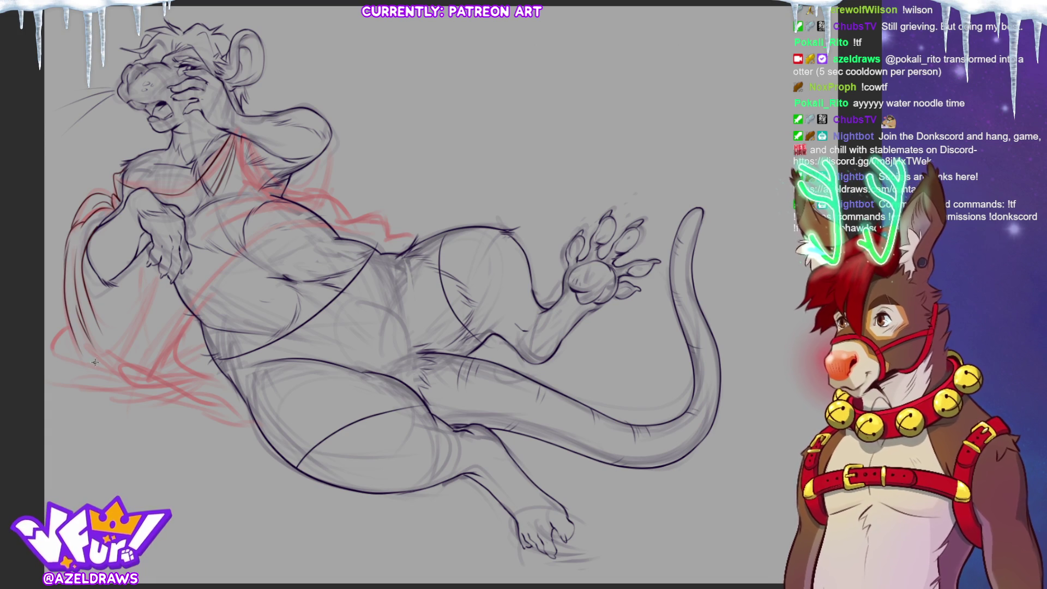
{"action": "key", "text": "ctrl+z"}
{"action": "left_click_drag", "start_coordinate": [64, 255], "coordinate": [90, 354]}
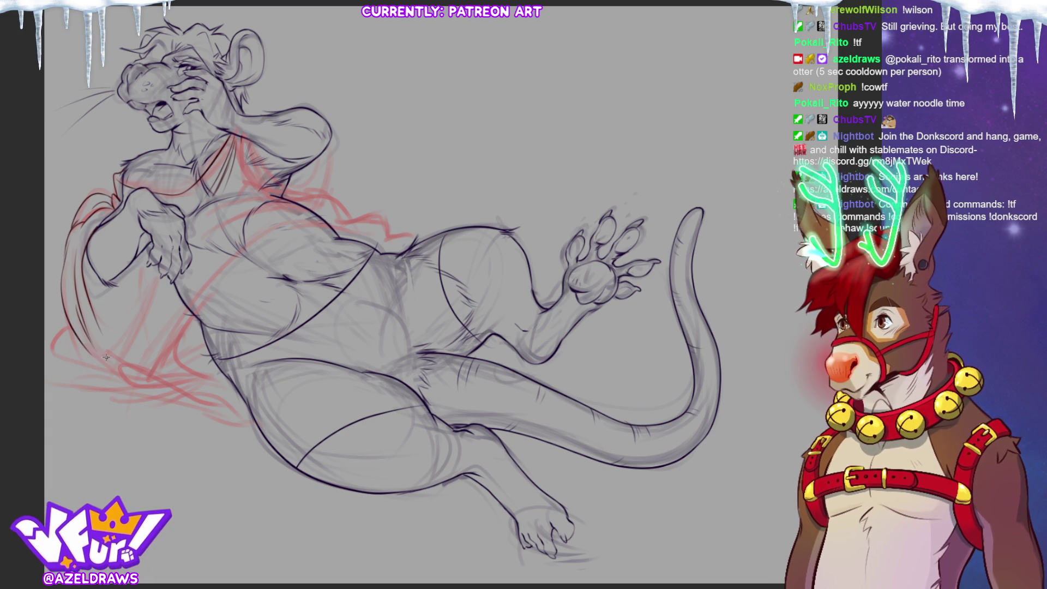
{"action": "left_click_drag", "start_coordinate": [92, 358], "coordinate": [133, 328]}
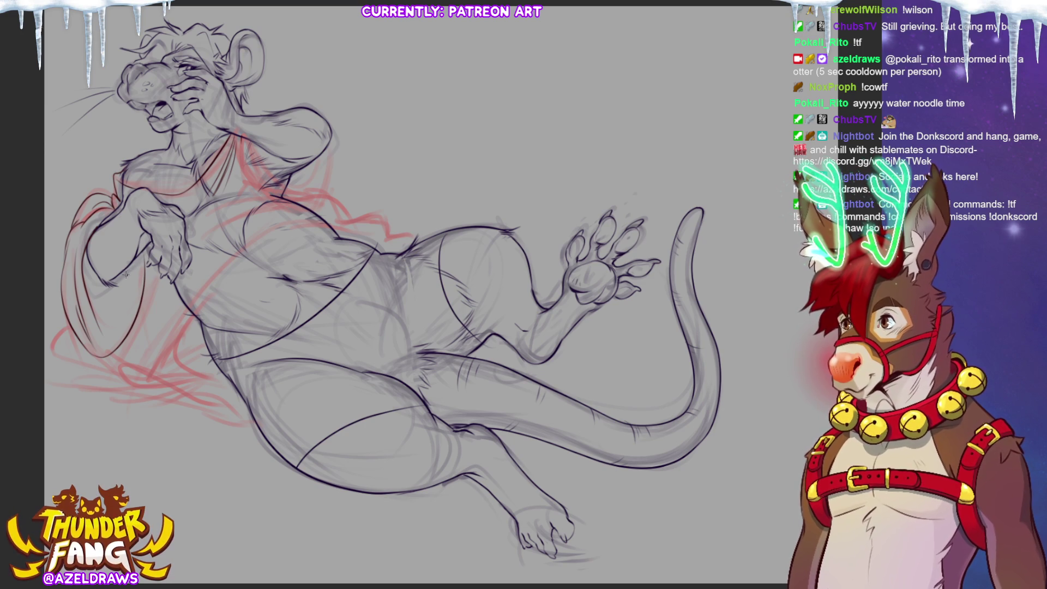
{"action": "left_click_drag", "start_coordinate": [127, 265], "coordinate": [115, 346]}
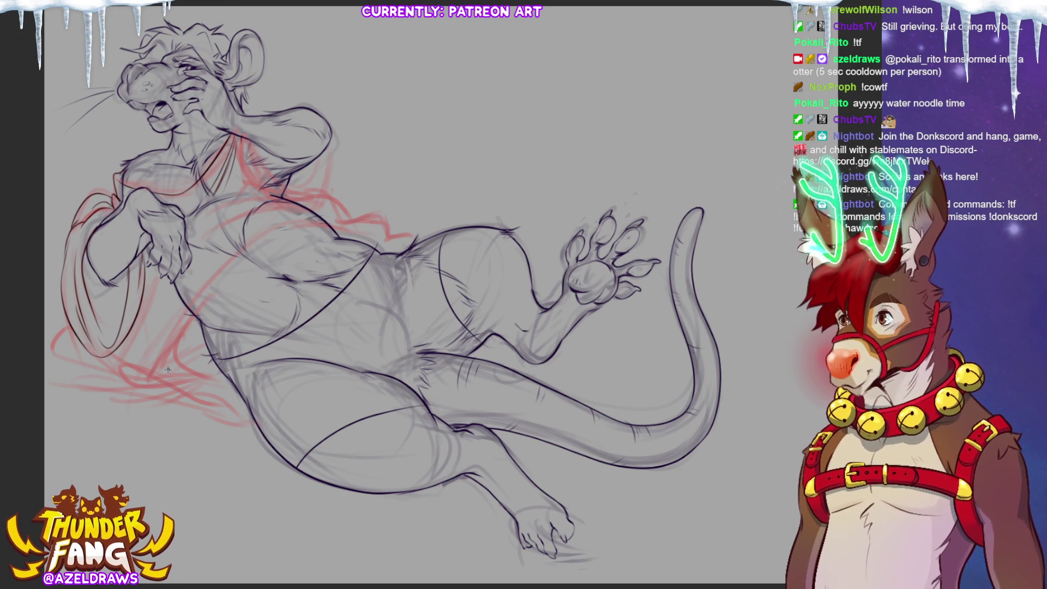
Step: Sketch the cloth's edge and drapery folds across the torso, chest and neckline
{"action": "left_click_drag", "start_coordinate": [174, 341], "coordinate": [321, 230]}
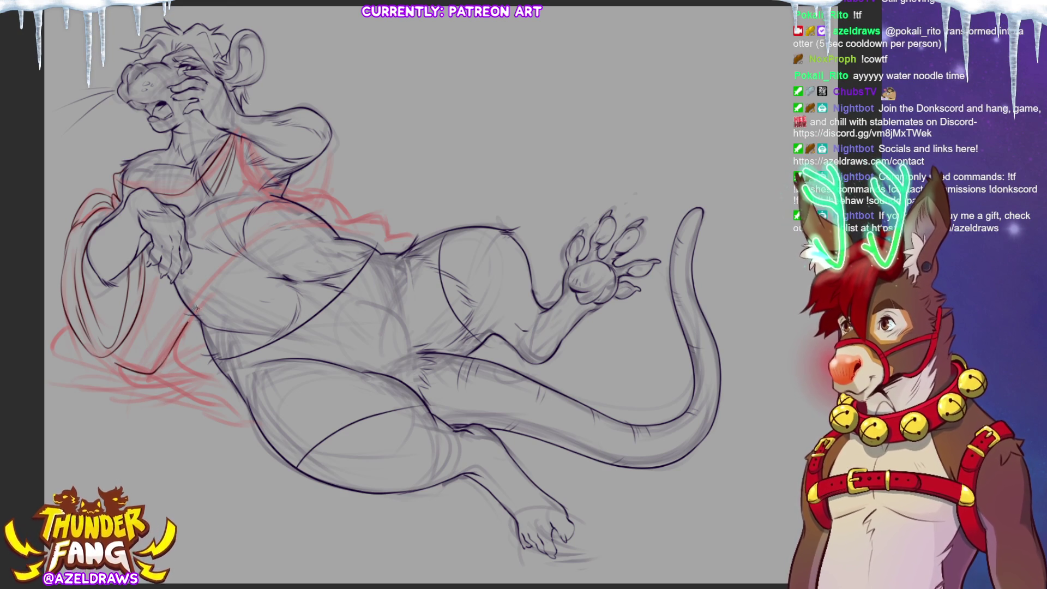
{"action": "mouse_move", "coordinate": [236, 243]}
{"action": "left_mouse_down"}
{"action": "mouse_move", "coordinate": [268, 197]}
{"action": "mouse_move", "coordinate": [309, 197]}
{"action": "left_mouse_up"}
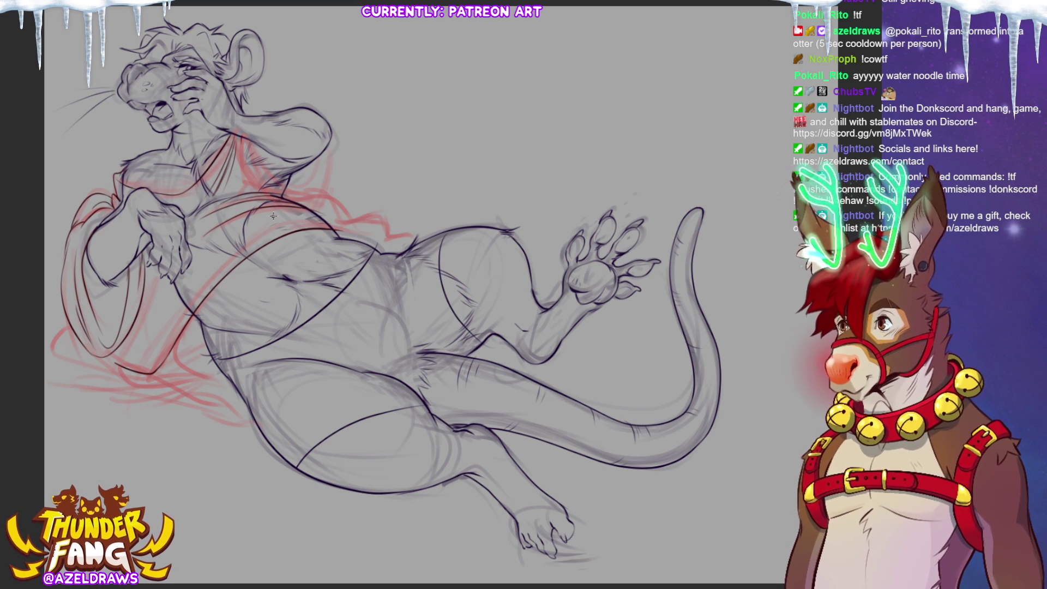
{"action": "left_click_drag", "start_coordinate": [243, 184], "coordinate": [237, 152]}
{"action": "mouse_move", "coordinate": [273, 198]}
{"action": "left_mouse_down"}
{"action": "mouse_move", "coordinate": [243, 183]}
{"action": "mouse_move", "coordinate": [233, 161]}
{"action": "mouse_move", "coordinate": [249, 194]}
{"action": "left_mouse_up"}
{"action": "left_click_drag", "start_coordinate": [253, 145], "coordinate": [316, 189]}
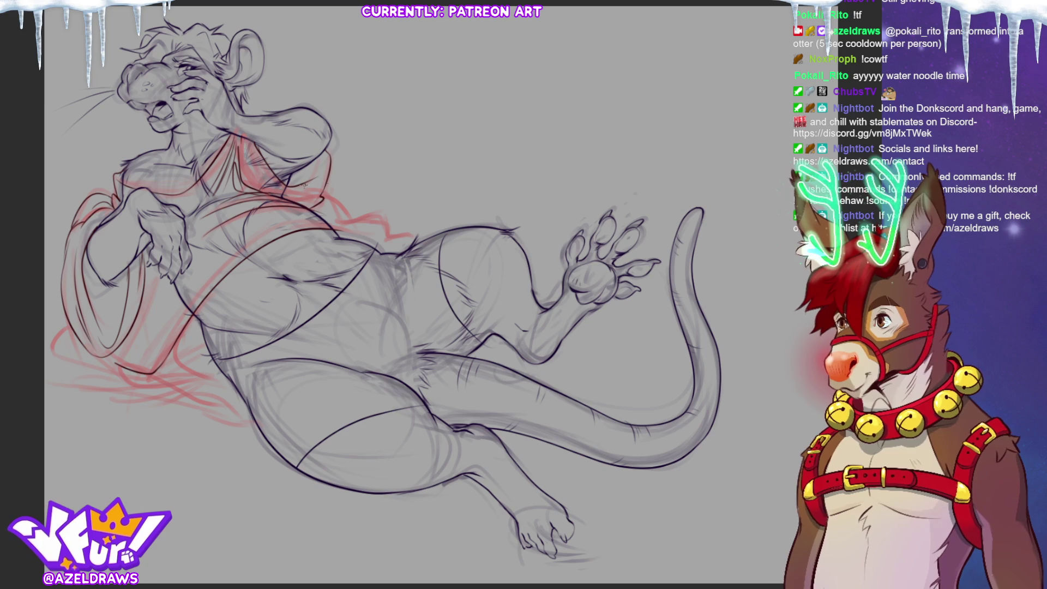
{"action": "left_click_drag", "start_coordinate": [245, 138], "coordinate": [261, 177]}
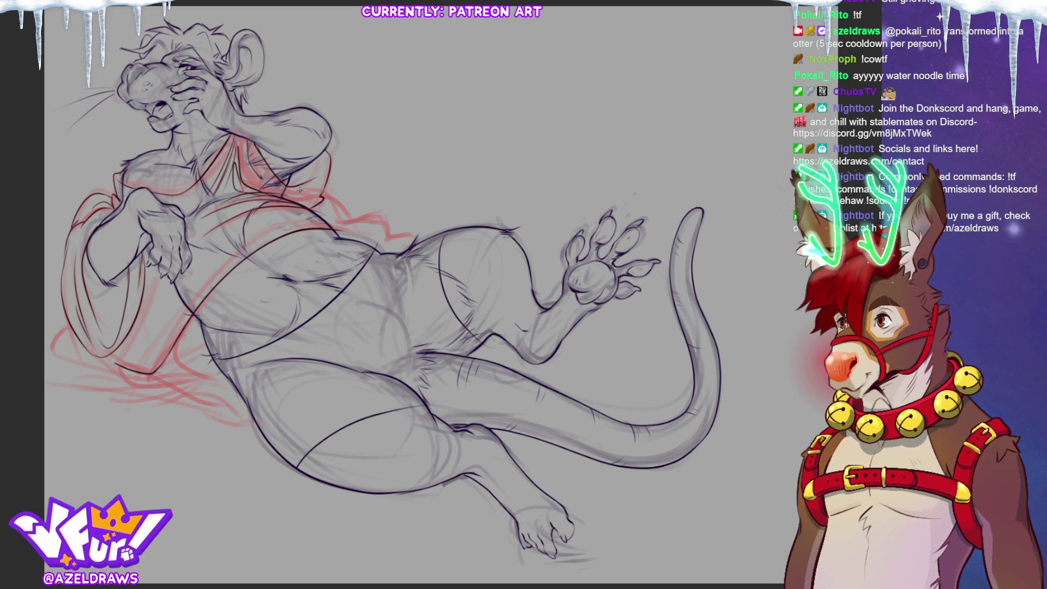
Step: Ink the torso line and the cloth's left and bottom edges, then hide the rough sketch layer
{"action": "left_click_drag", "start_coordinate": [272, 191], "coordinate": [322, 183]}
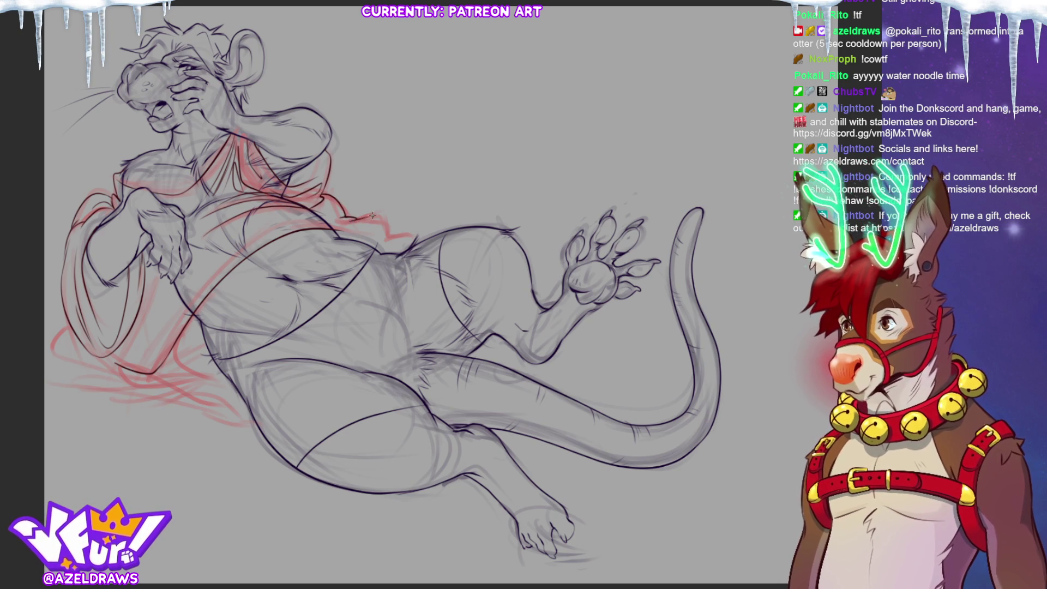
{"action": "left_click_drag", "start_coordinate": [381, 216], "coordinate": [388, 238]}
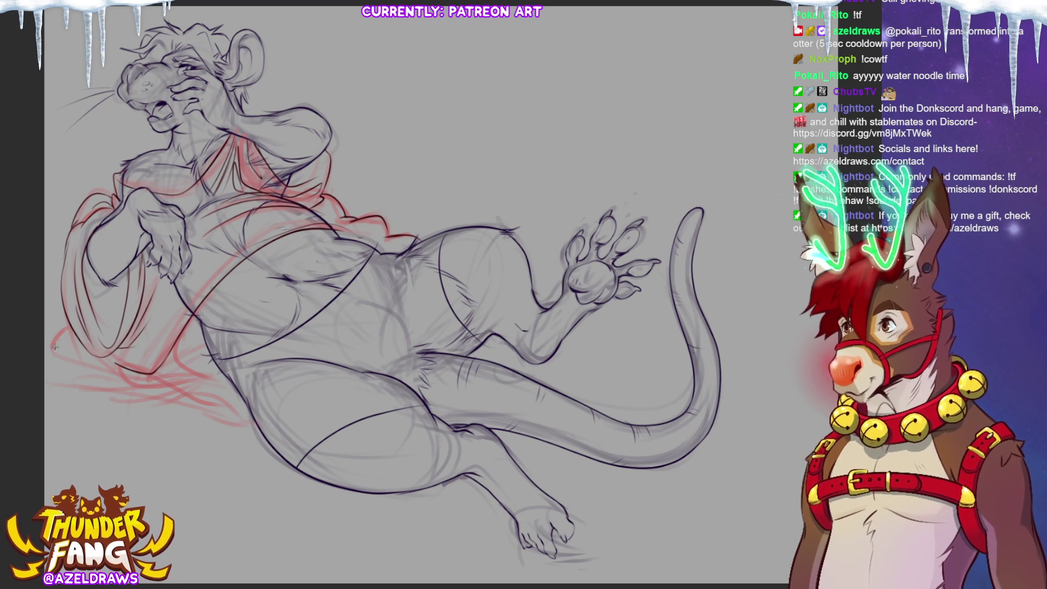
{"action": "left_click_drag", "start_coordinate": [69, 325], "coordinate": [55, 357]}
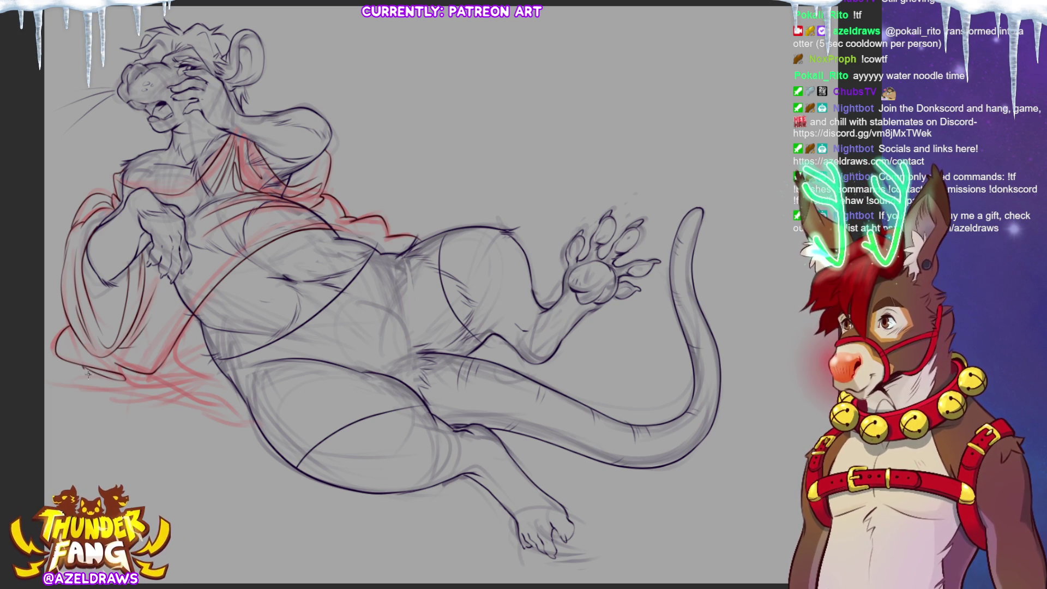
{"action": "left_click_drag", "start_coordinate": [103, 389], "coordinate": [174, 388]}
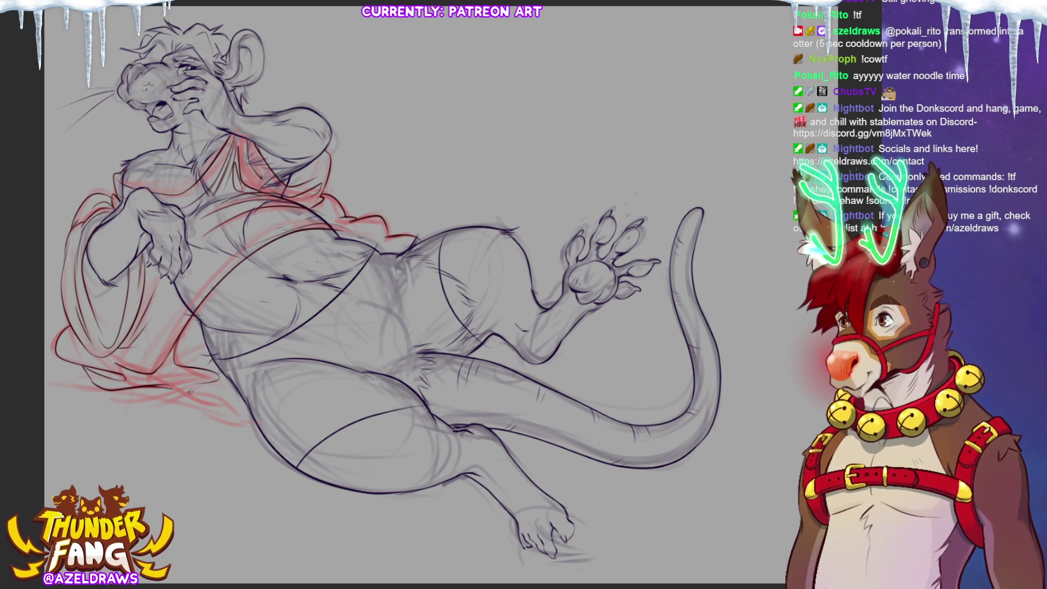
{"action": "left_click_drag", "start_coordinate": [147, 392], "coordinate": [242, 416]}
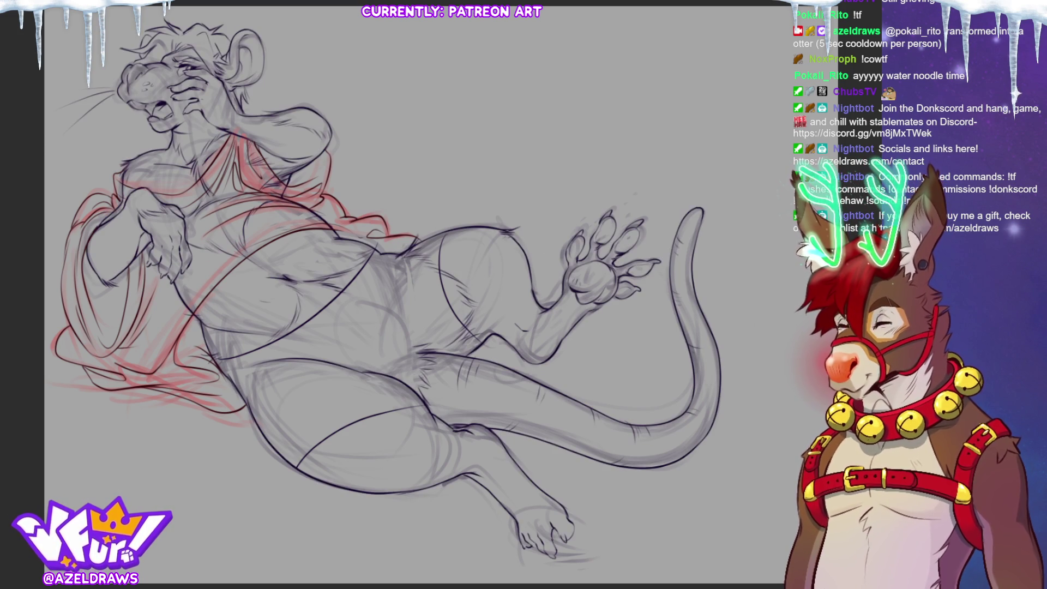
{"action": "key", "text": "ctrl+h"}
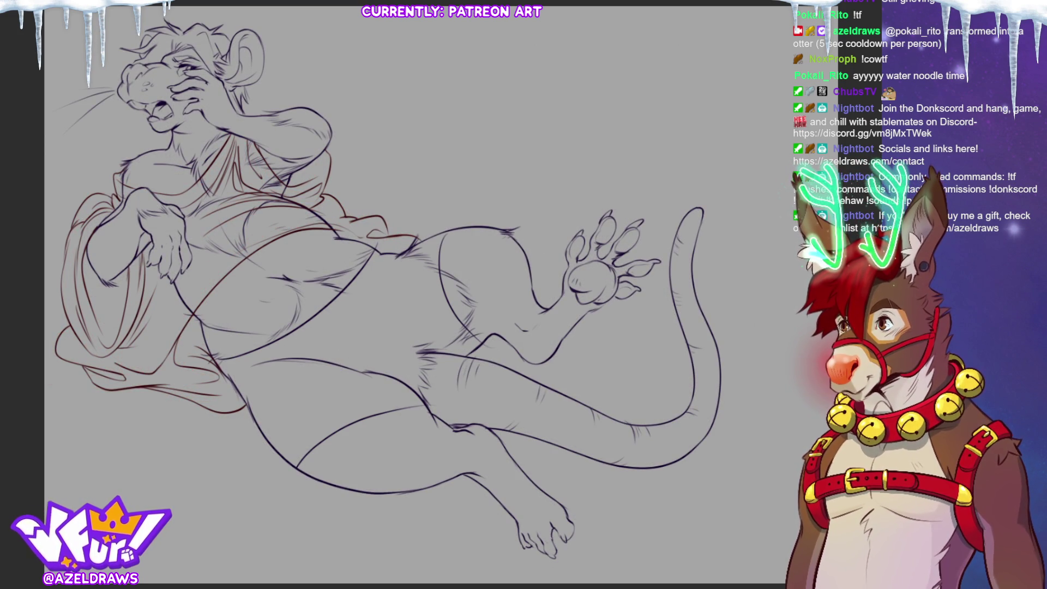